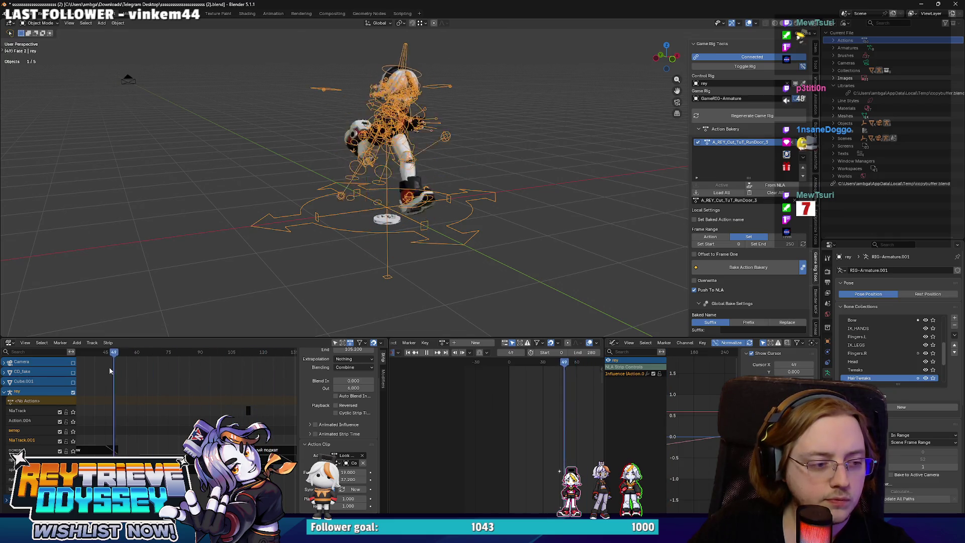
# Shift the rig's action strip 7 frames later in the NLA, then play the run and rewind to frame 65.
pyautogui.scroll(-3, 121, 358)
pyautogui.click(121, 355)
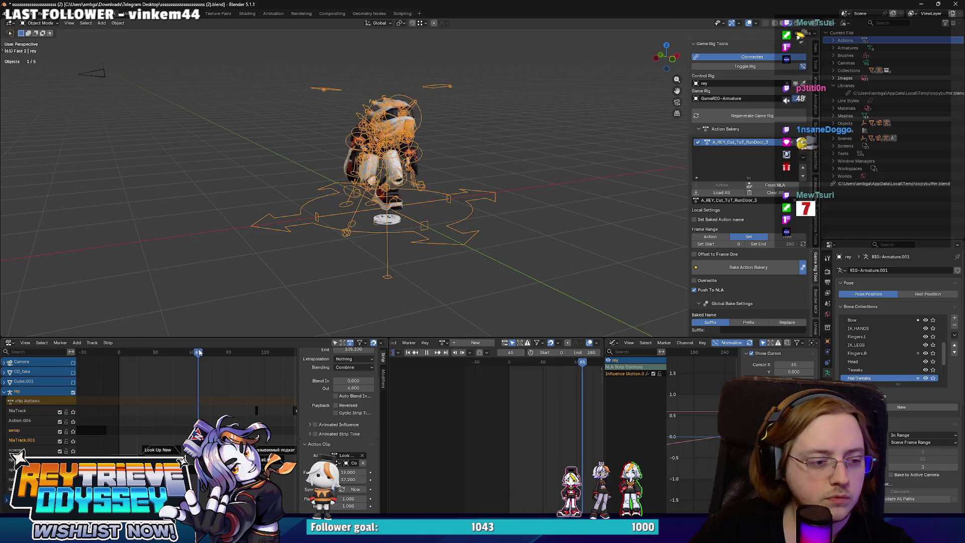
pyautogui.moveTo(162, 453); pyautogui.dragTo(176, 446)
pyautogui.click(184, 446)
pyautogui.press('space')
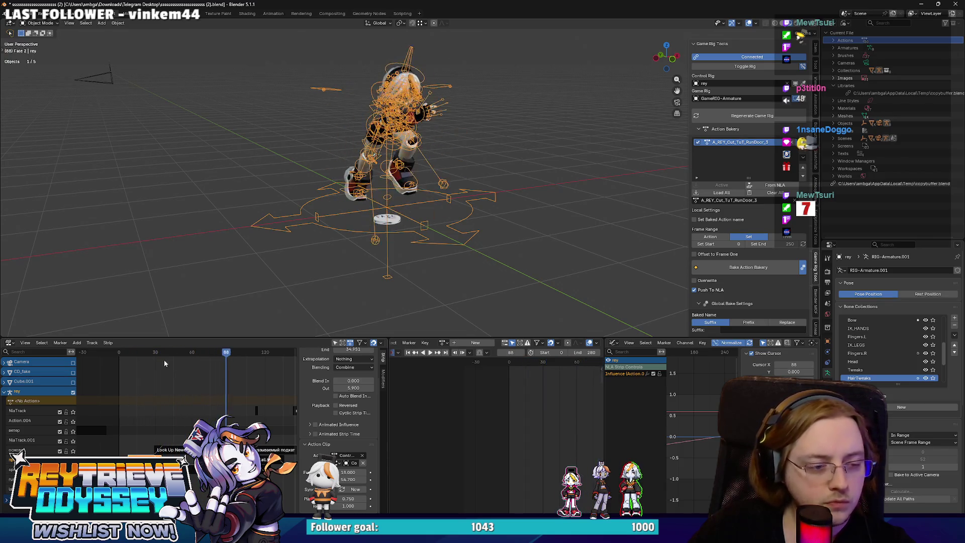
pyautogui.moveTo(221, 352)
pyautogui.mouseDown()
pyautogui.moveTo(198, 351)
pyautogui.moveTo(213, 350)
pyautogui.mouseUp()
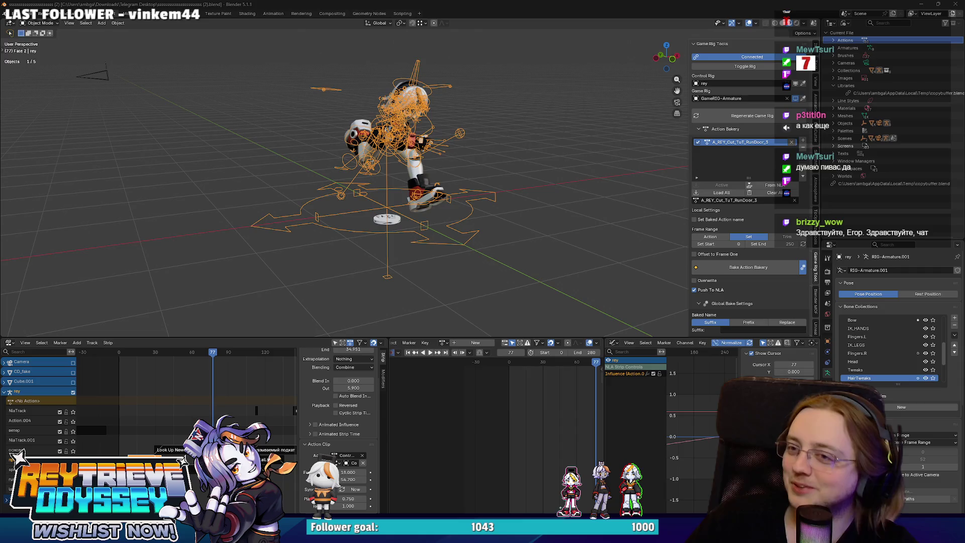
pyautogui.moveTo(330, 43); pyautogui.dragTo(409, 184, button='middle')
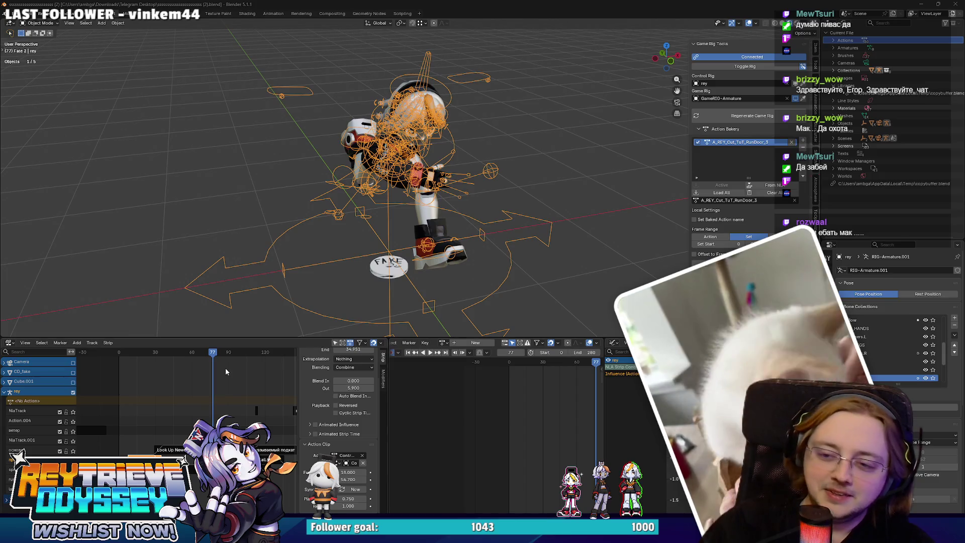
pyautogui.press('space')
# Stop playback at frame 76, zoom out the NLA and hide the strip properties sidebar.
pyautogui.moveTo(201, 352); pyautogui.dragTo(195, 350)
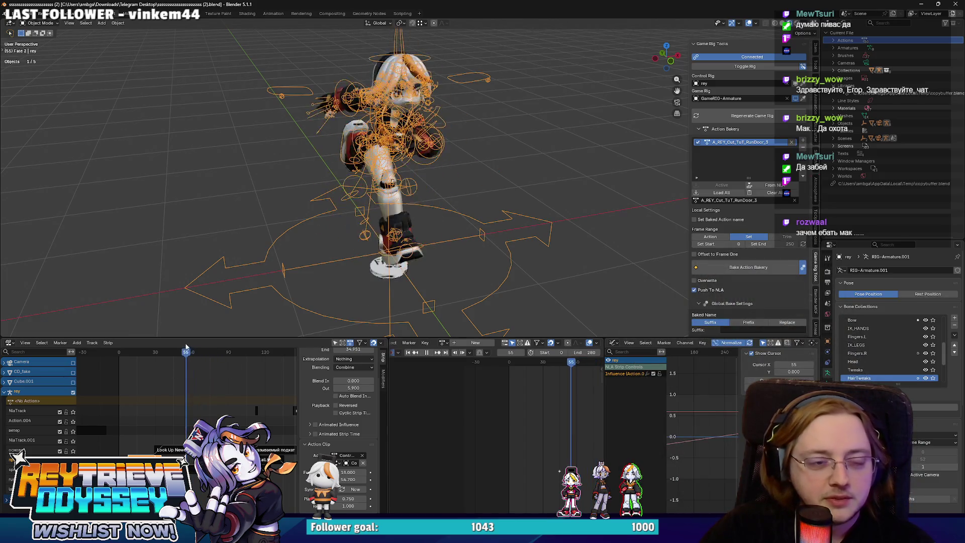
pyautogui.press('space')
pyautogui.scroll(-3, 195, 352)
pyautogui.scroll(-3, 186, 382)
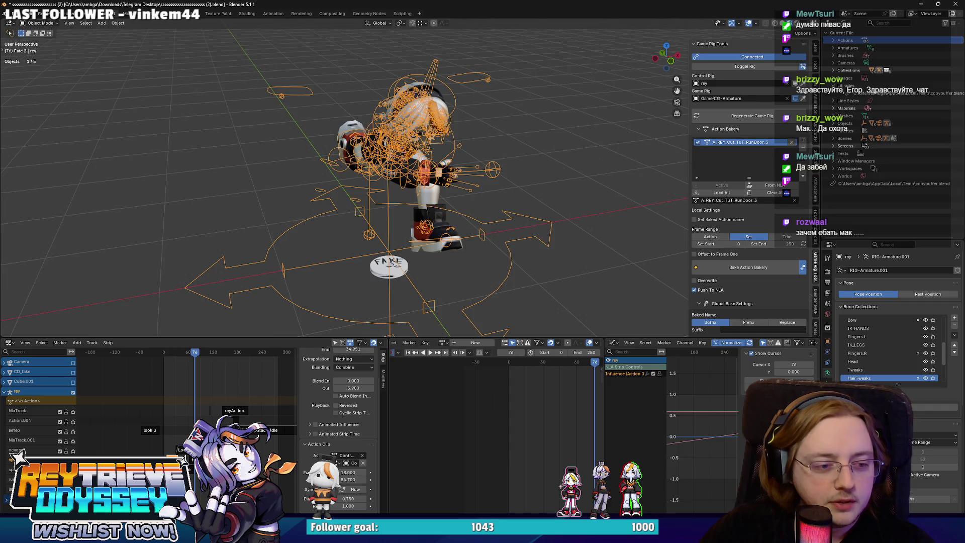
pyautogui.press('n')
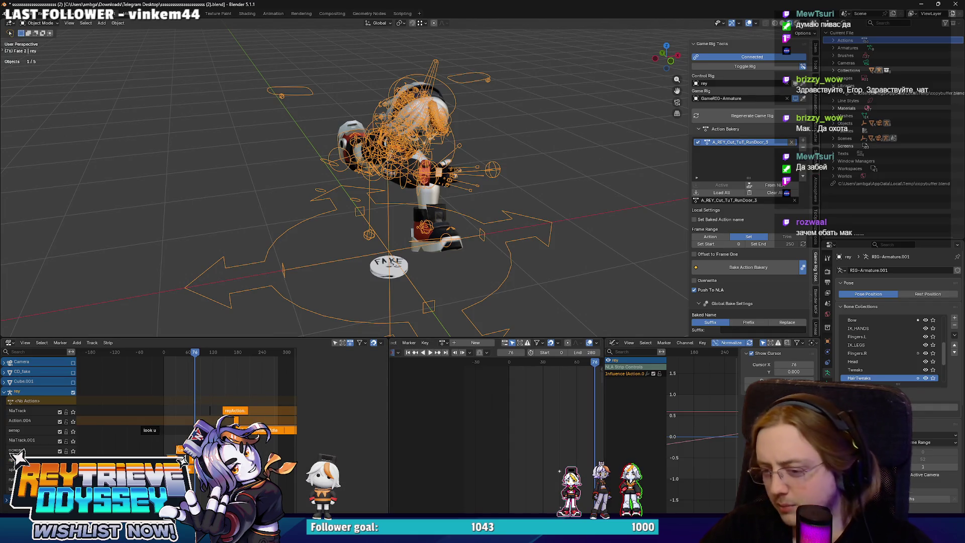
# Adjust the NLA view and switch the rig into Pose Mode.
pyautogui.scroll(3, 186, 392)
pyautogui.keyDown('ctrl'); pyautogui.scroll(-5, 186, 391); pyautogui.keyUp('ctrl')
pyautogui.scroll(-2, 188, 402)
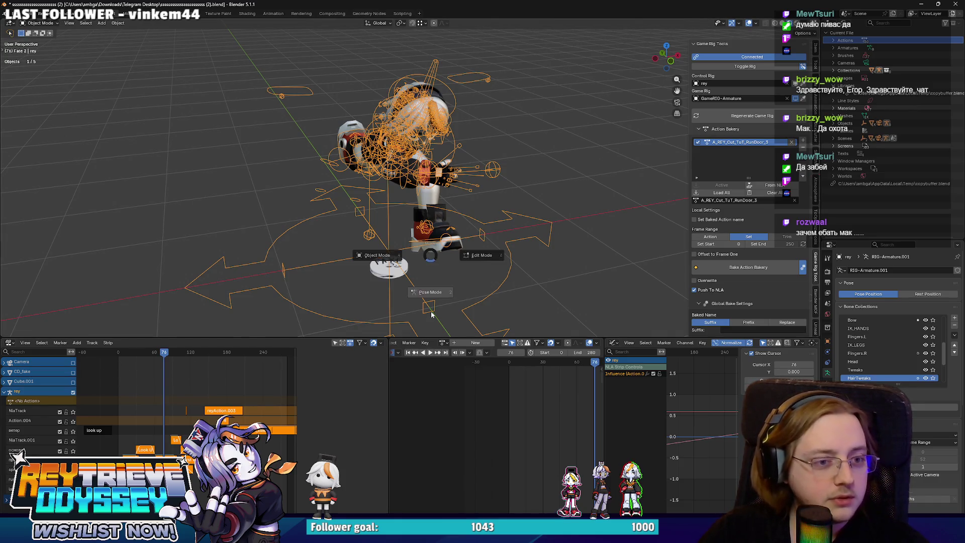
pyautogui.hotkey('ctrl', 'Tab')
# Use Strip > Bake Action to bake the NLA layers into Action.004, keying every bone over frames 0–260.
pyautogui.click(60, 342)
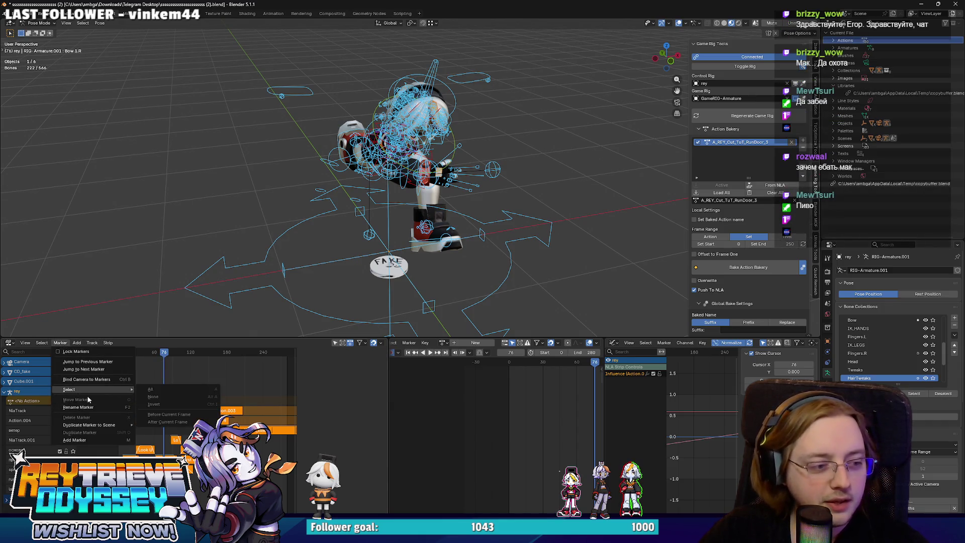
pyautogui.click(61, 343)
pyautogui.moveTo(75, 343)
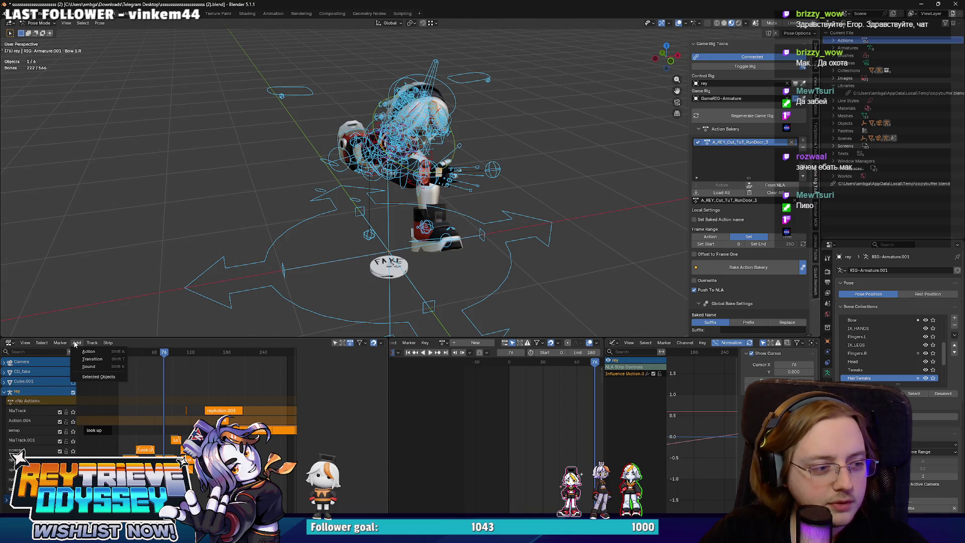
pyautogui.moveTo(108, 343)
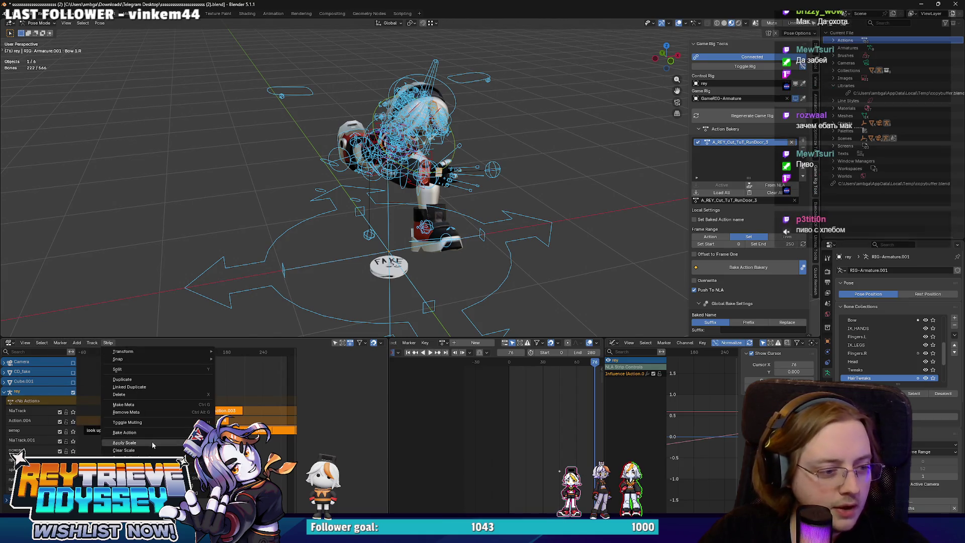
pyautogui.click(165, 432)
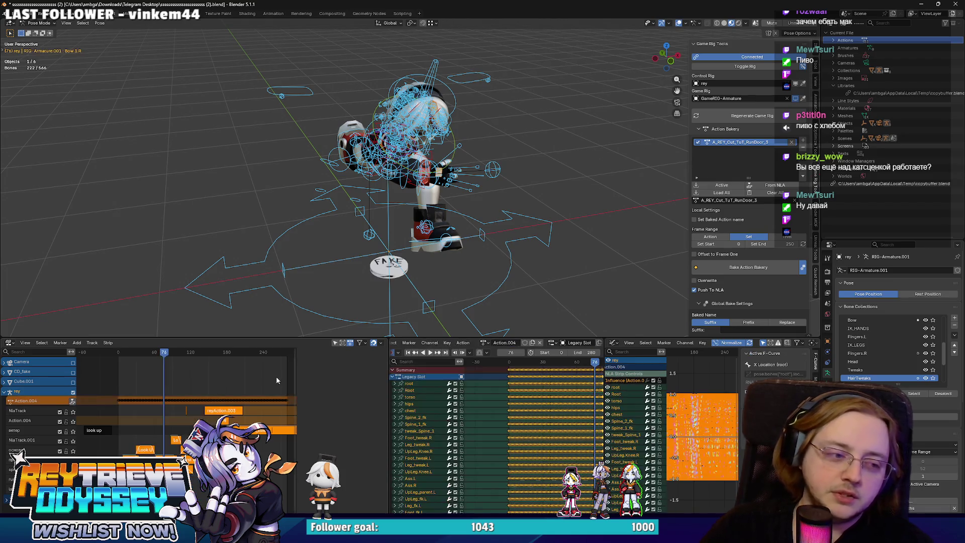
# Name the baked action A_REY_Cut_TuT_RunDoor_4 and return the rig to Object Mode.
pyautogui.hotkey('ctrl', 'Tab')
pyautogui.moveTo(372, 241); pyautogui.dragTo(397, 248, button='middle')
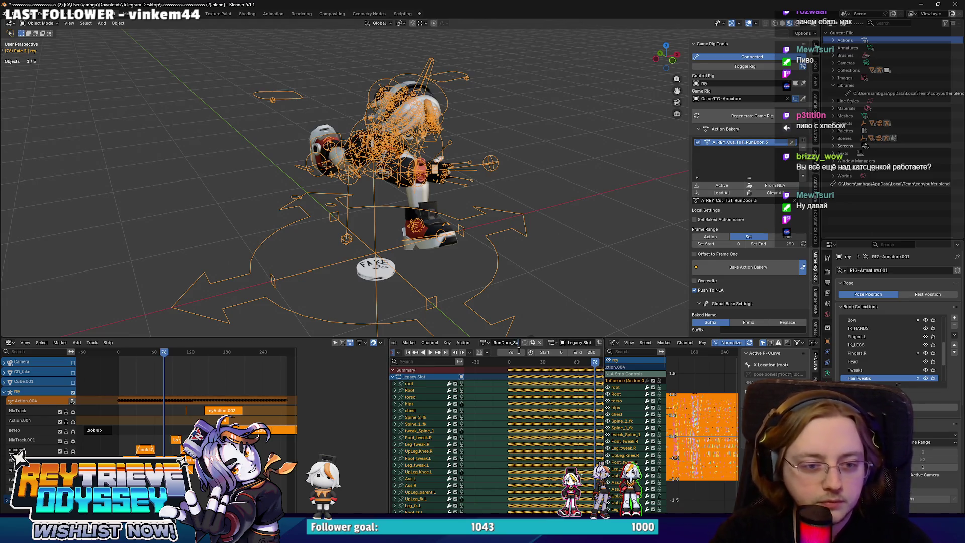
pyautogui.press('Return')
pyautogui.hotkey('ctrl', 'Tab')
pyautogui.click(480, 307)
pyautogui.hotkey('ctrl', 'Tab')
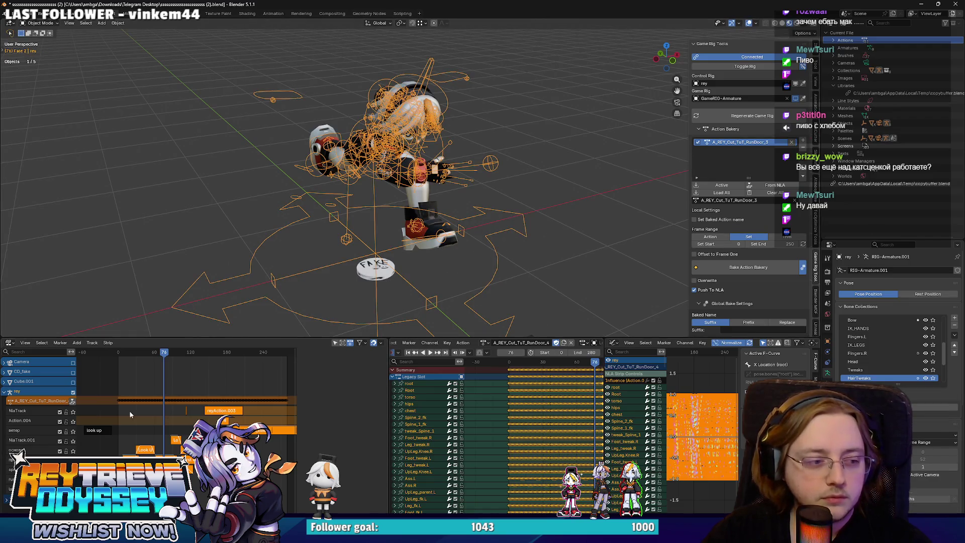
# Set the Action Bakery name to A_REY_Cut_TuT_RunDoor_4 and bake it onto the game rig.
pyautogui.click(629, 234)
pyautogui.click(758, 202)
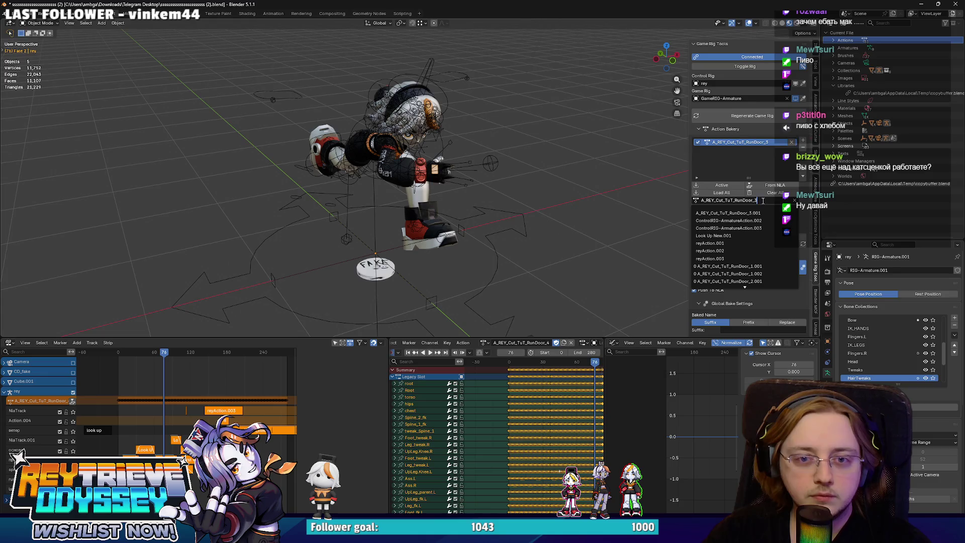
pyautogui.press('BackSpace')
pyautogui.write('4')
pyautogui.press('Return')
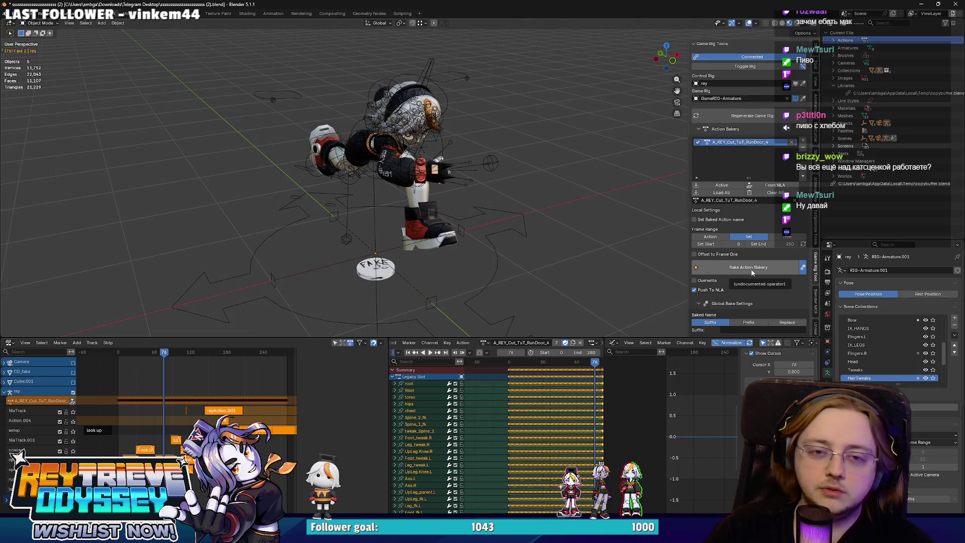
pyautogui.click(752, 272)
pyautogui.click(733, 486)
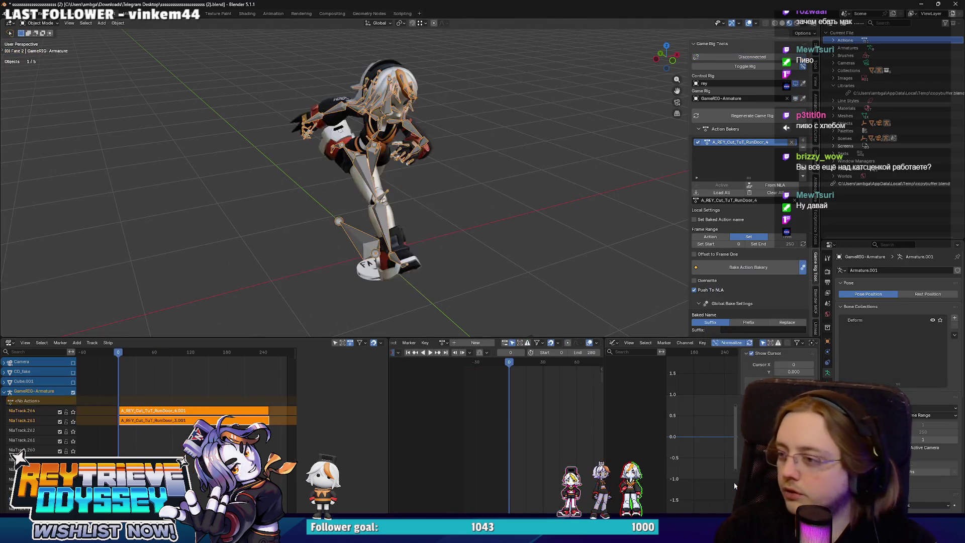
# Delete the outdated RunDoor strip on track 263 and overwrite the existing FBX with the game rig's animation.
pyautogui.press('n')
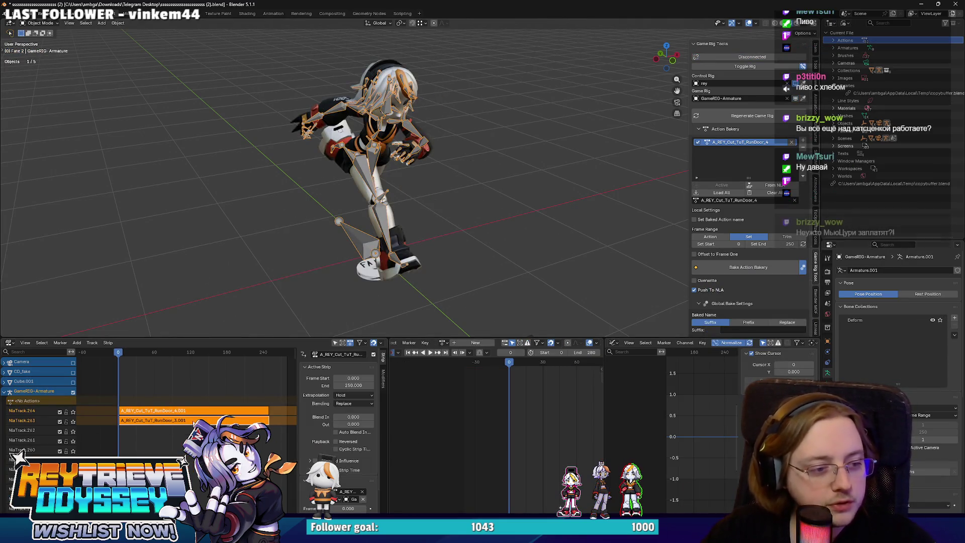
pyautogui.press('q')
pyautogui.click(417, 289)
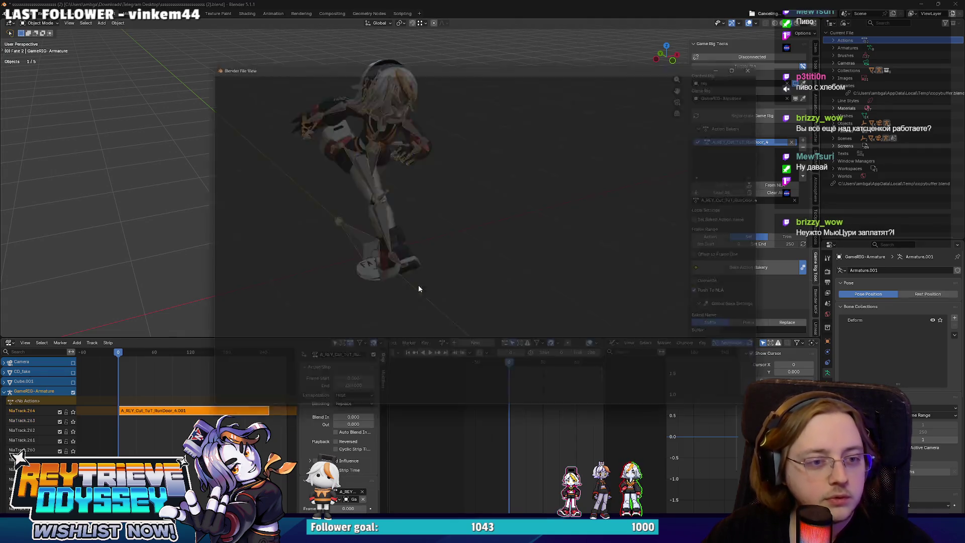
pyautogui.click(327, 125)
pyautogui.click(668, 402)
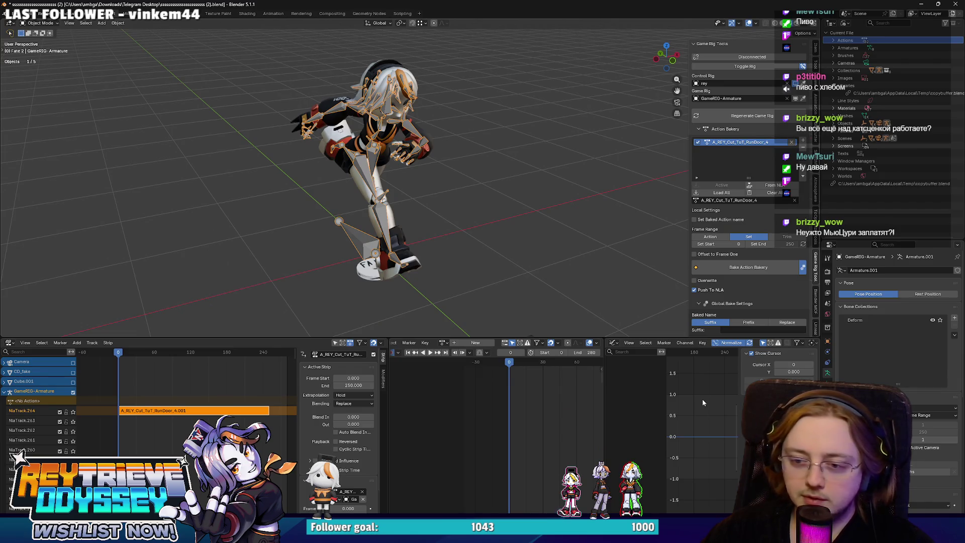
pyautogui.hotkey('alt', 'Tab')
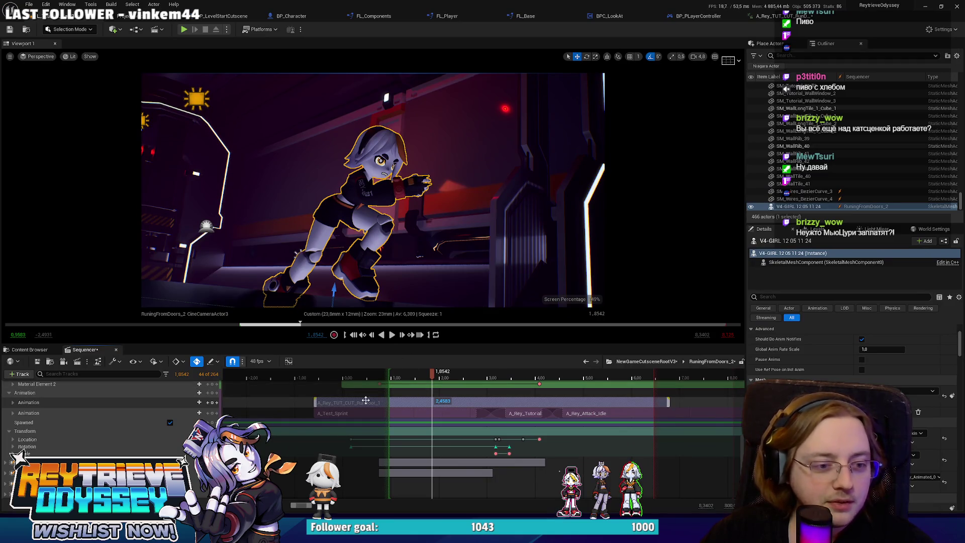
# Reimport the A_Rey_TUT_CUT animation from the updated FBX, then scrub the sequence from 1.2083 to 1.8958.
pyautogui.rightClick(399, 403)
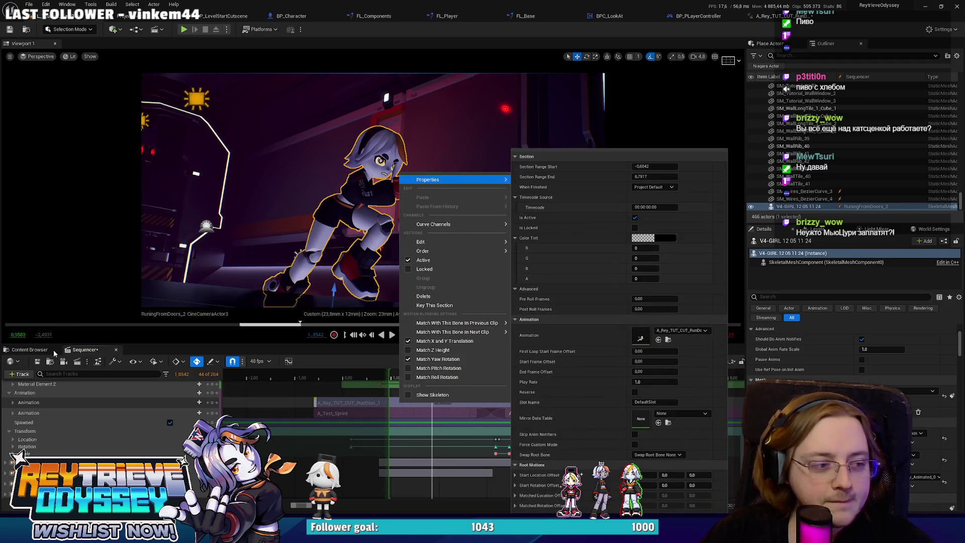
pyautogui.click(35, 350)
pyautogui.rightClick(294, 419)
pyautogui.click(329, 216)
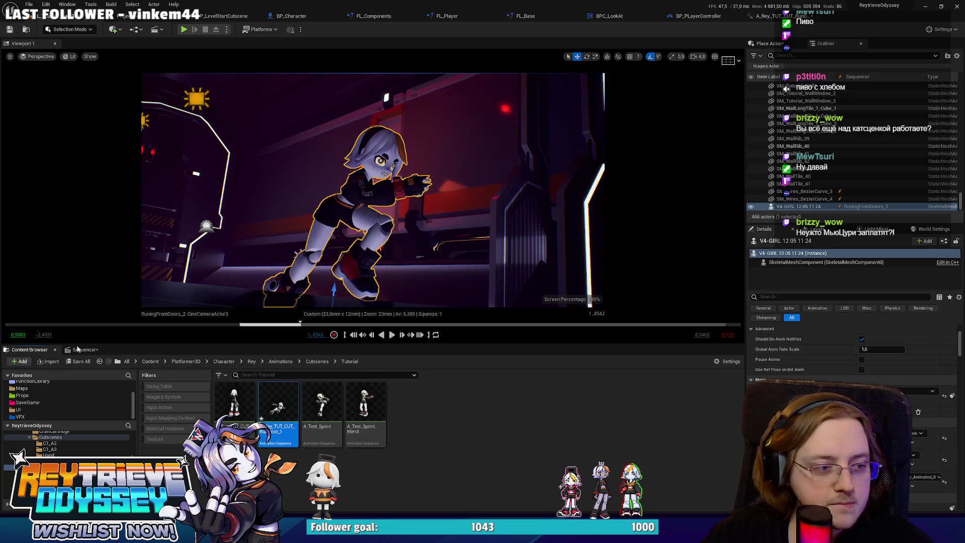
pyautogui.click(83, 349)
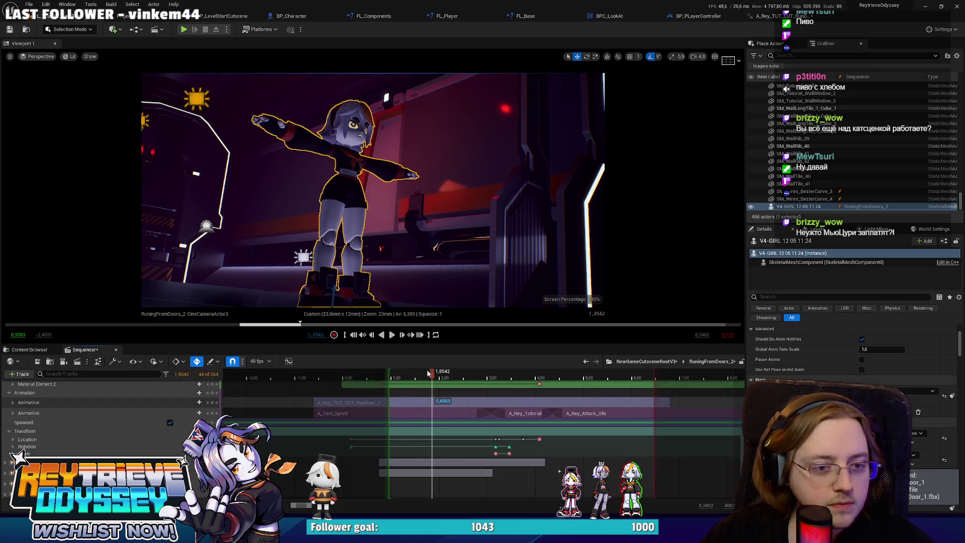
pyautogui.click(402, 372)
pyautogui.moveTo(402, 372)
pyautogui.mouseDown()
pyautogui.moveTo(484, 360)
pyautogui.moveTo(478, 355)
pyautogui.moveTo(493, 373)
pyautogui.moveTo(509, 367)
pyautogui.mouseUp()
# Scrub and play the cutscene from frame 125, stopping at 4.00 and scrubbing back to 2.2292.
pyautogui.moveTo(515, 365)
pyautogui.mouseDown()
pyautogui.moveTo(548, 365)
pyautogui.moveTo(459, 360)
pyautogui.mouseUp()
pyautogui.press('Left')
pyautogui.press('space')
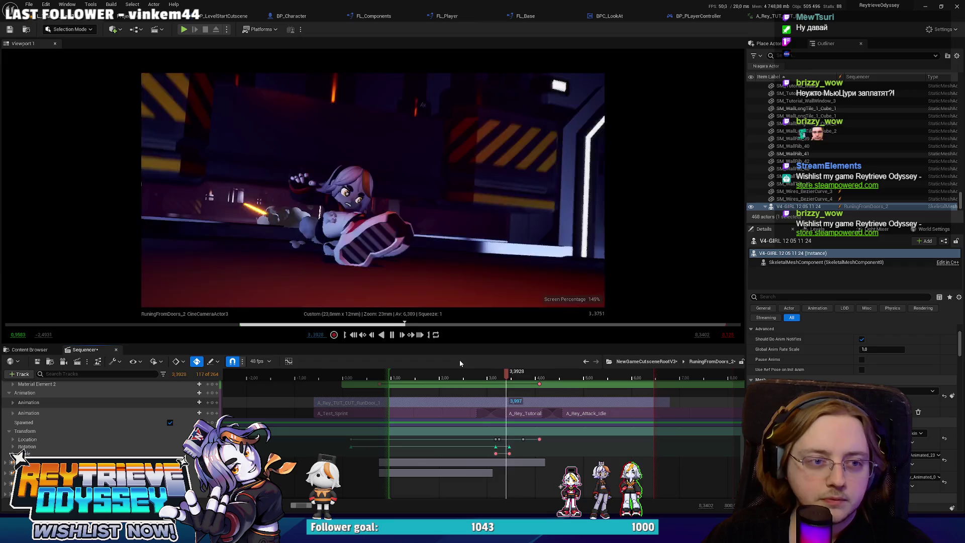
pyautogui.click(534, 385)
pyautogui.moveTo(533, 385); pyautogui.dragTo(451, 381)
pyautogui.press('space')
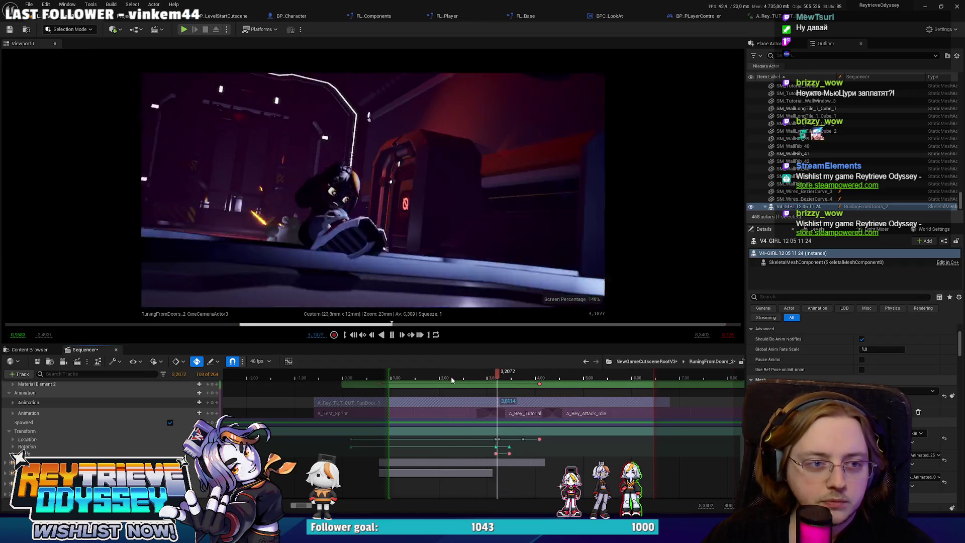
# Replay the cutscene from 2.4792, rewind to about 2.73 seconds, and switch back to Blender.
pyautogui.click(458, 379)
pyautogui.press('space')
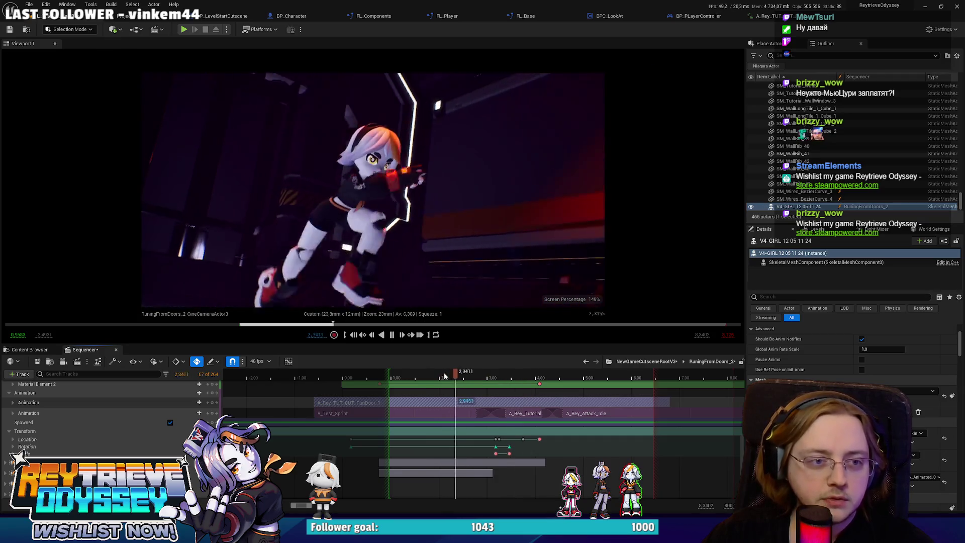
pyautogui.press('space')
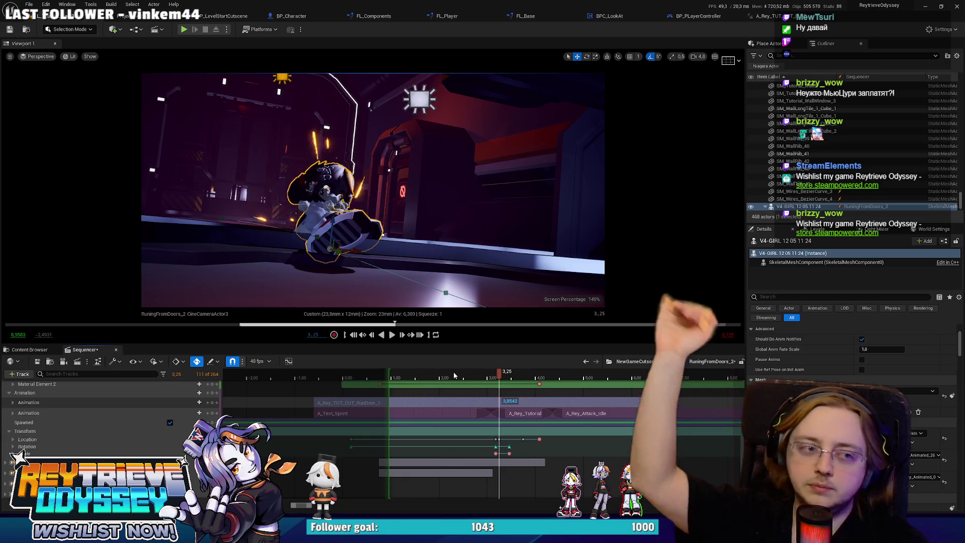
pyautogui.moveTo(489, 379)
pyautogui.mouseDown()
pyautogui.moveTo(466, 377)
pyautogui.moveTo(500, 371)
pyautogui.moveTo(383, 366)
pyautogui.moveTo(429, 351)
pyautogui.moveTo(395, 358)
pyautogui.mouseUp()
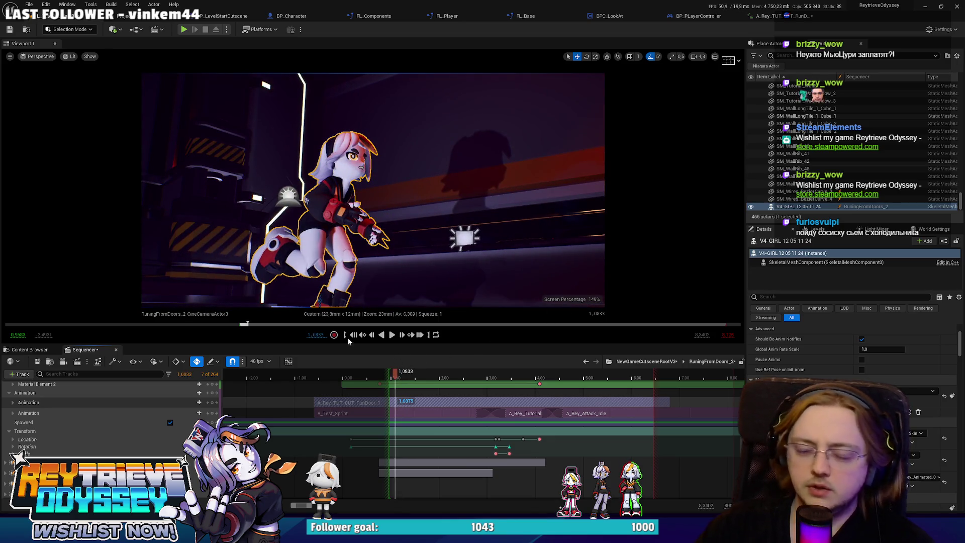
pyautogui.hotkey('alt', 'Tab')
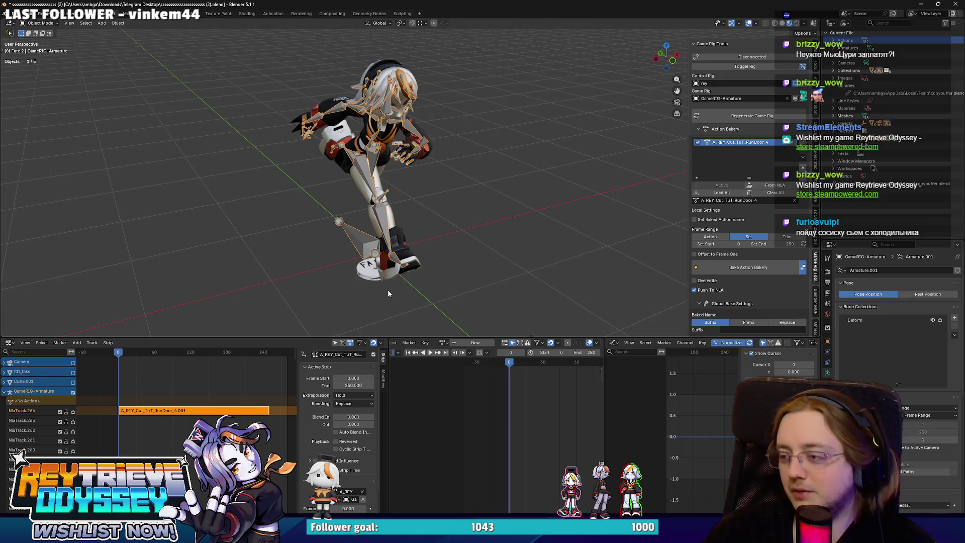
pyautogui.scroll(2, 387, 289)
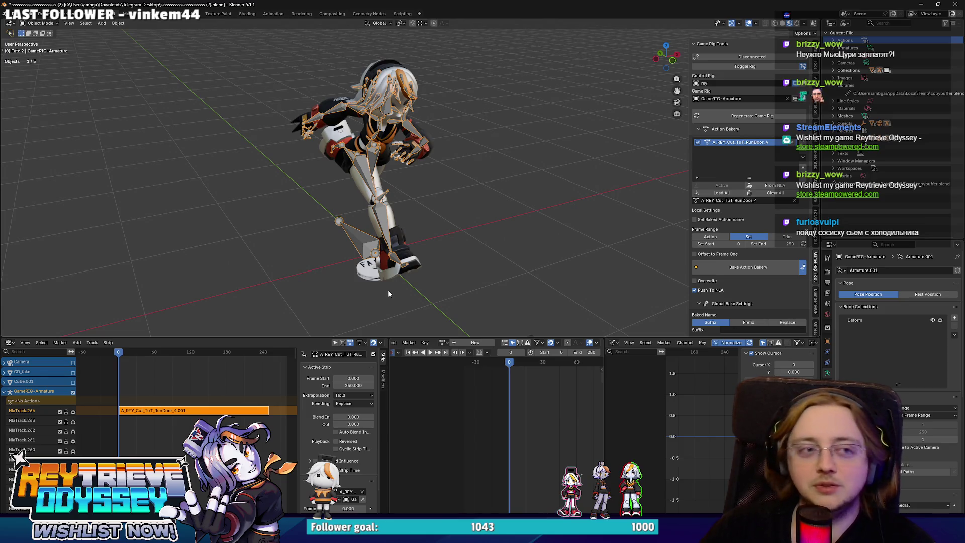
pyautogui.scroll(4, 420, 153)
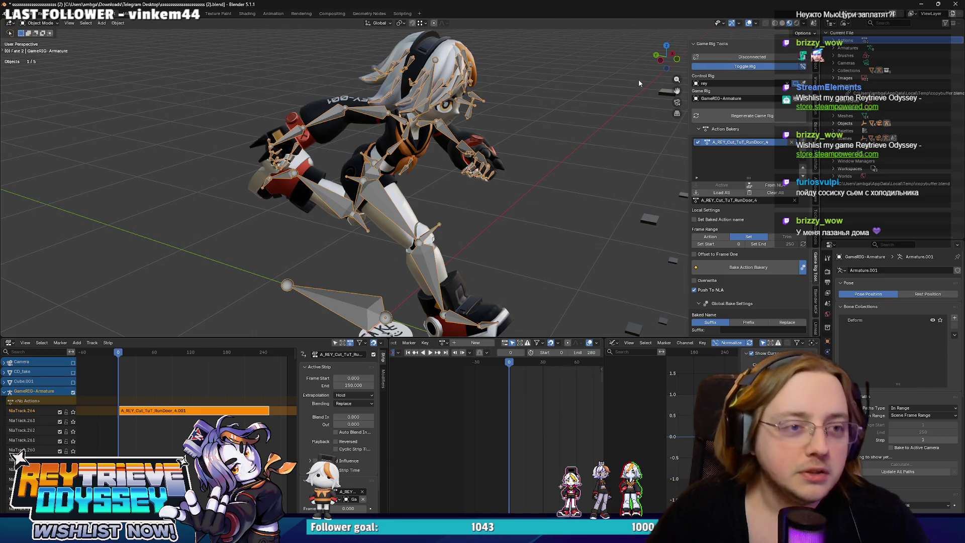
# Connect the rey rig, select the Look Up New strip, unlink its action and shift it four frames later.
pyautogui.hotkey('ctrl', 'Tab')
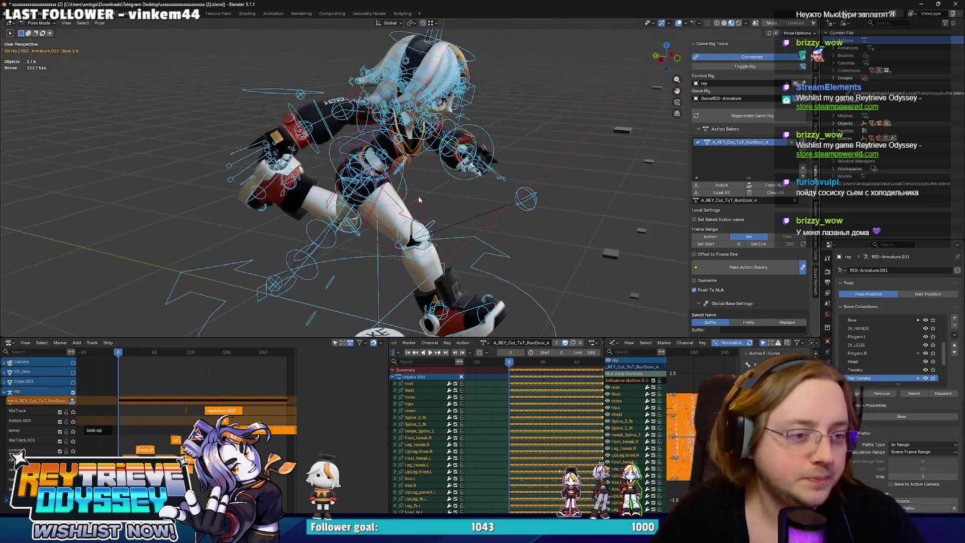
pyautogui.scroll(2, 422, 200)
pyautogui.scroll(5, 96, 397)
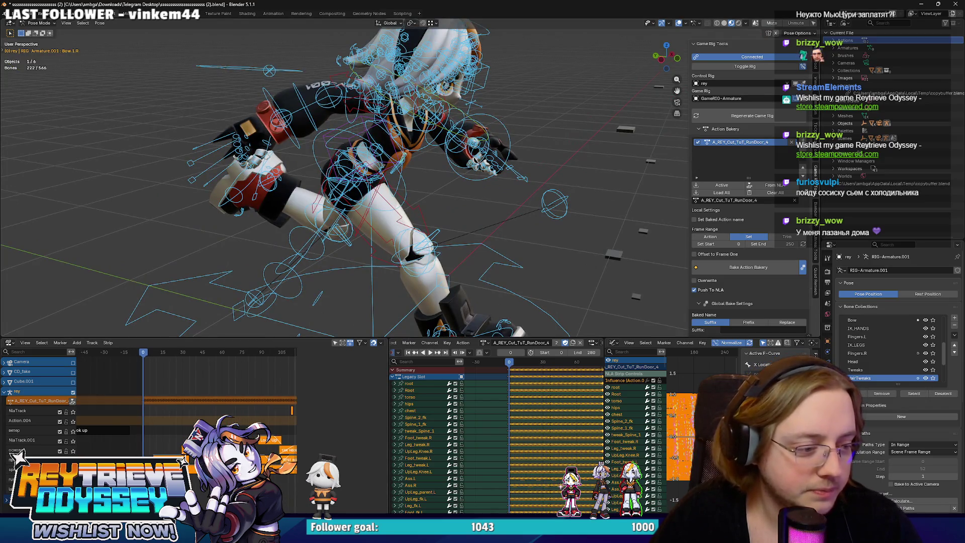
pyautogui.click(184, 433)
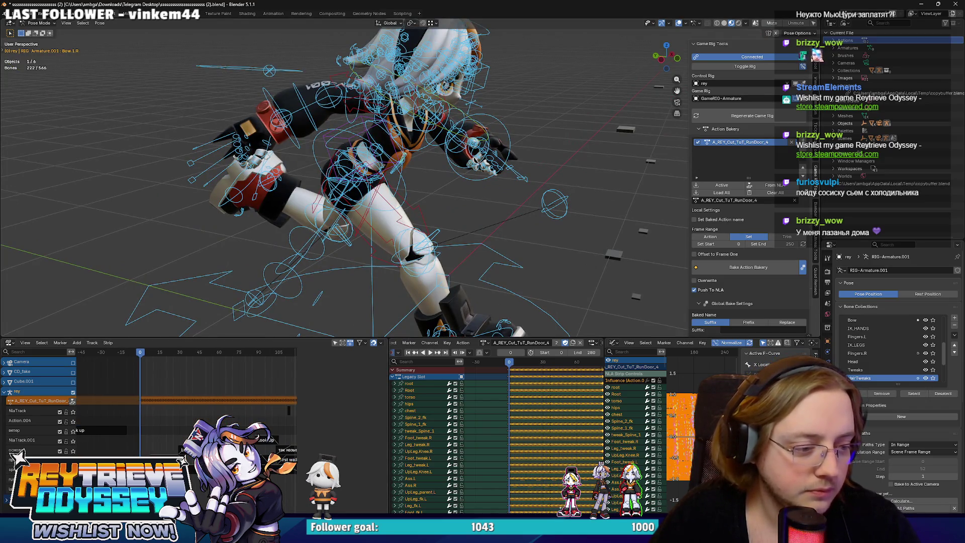
pyautogui.press('Home')
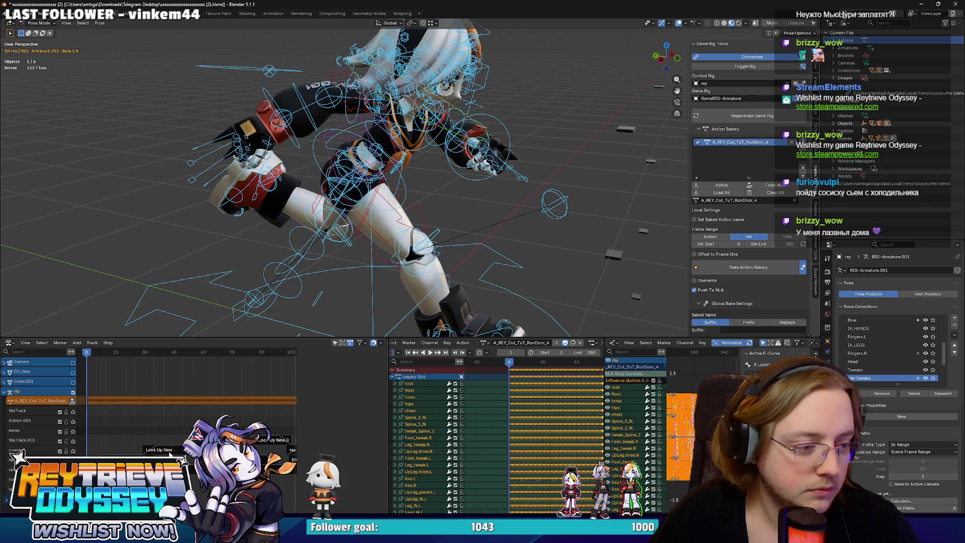
pyautogui.click(166, 450)
pyautogui.click(579, 342)
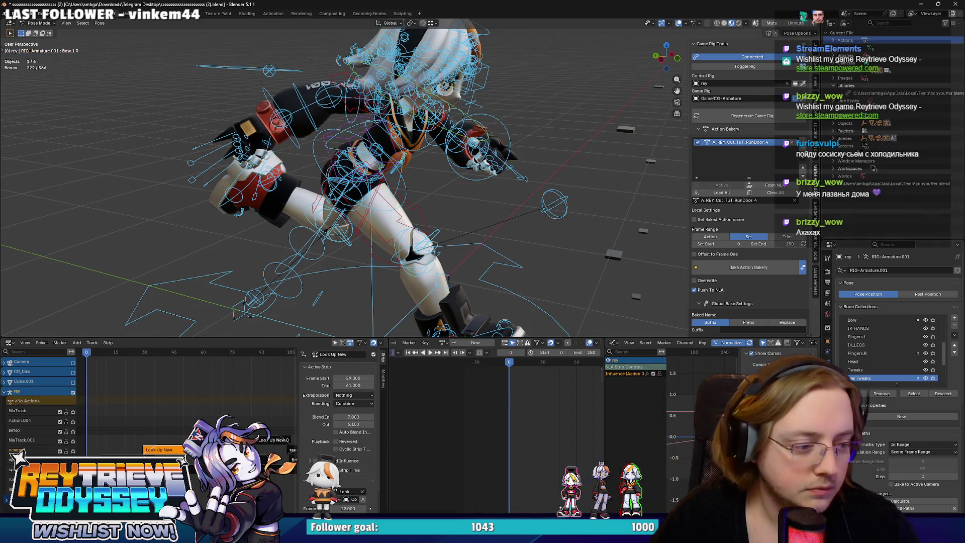
pyautogui.press('g')
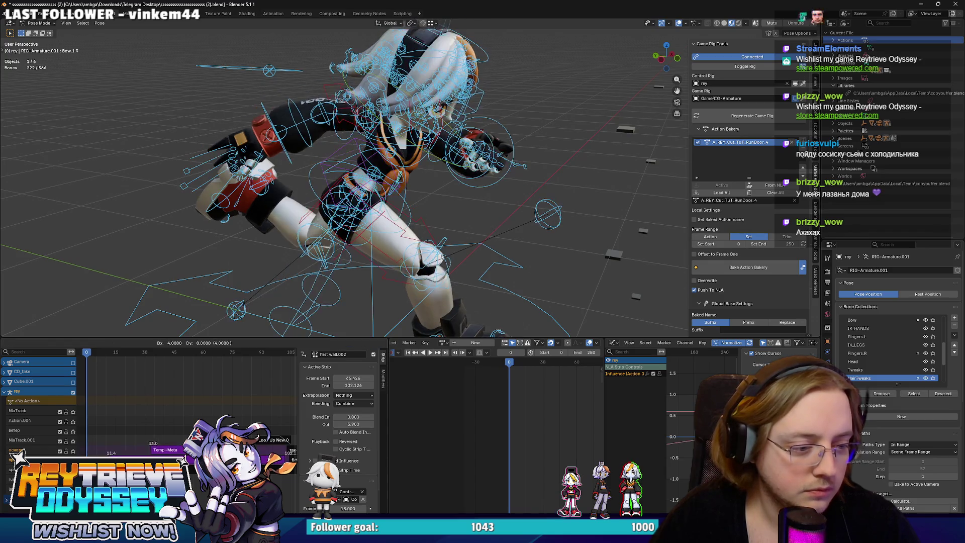
pyautogui.click(181, 440)
pyautogui.moveTo(176, 353); pyautogui.dragTo(190, 353)
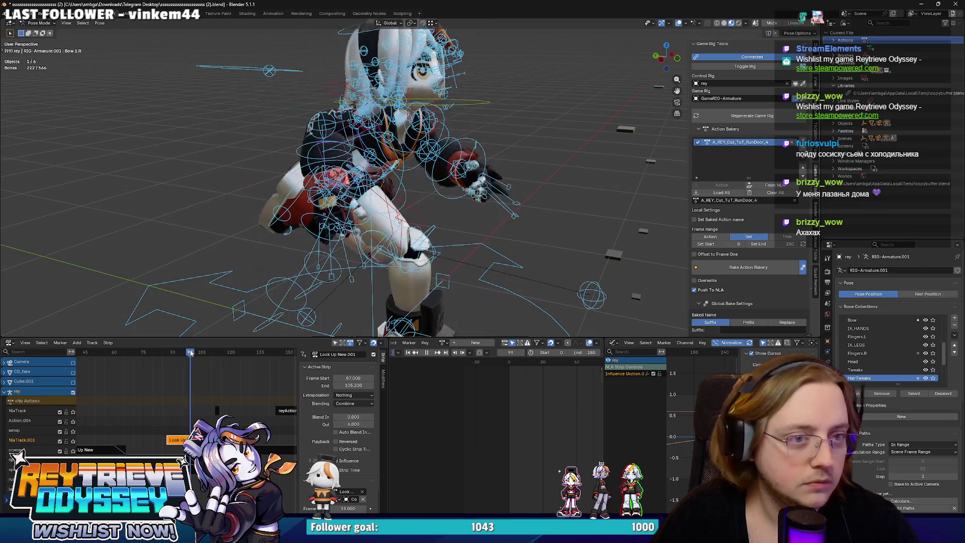
# Set the Look Up New strip's playback scale to 1.5 and play it back from frame 77.
pyautogui.rightClick(178, 445)
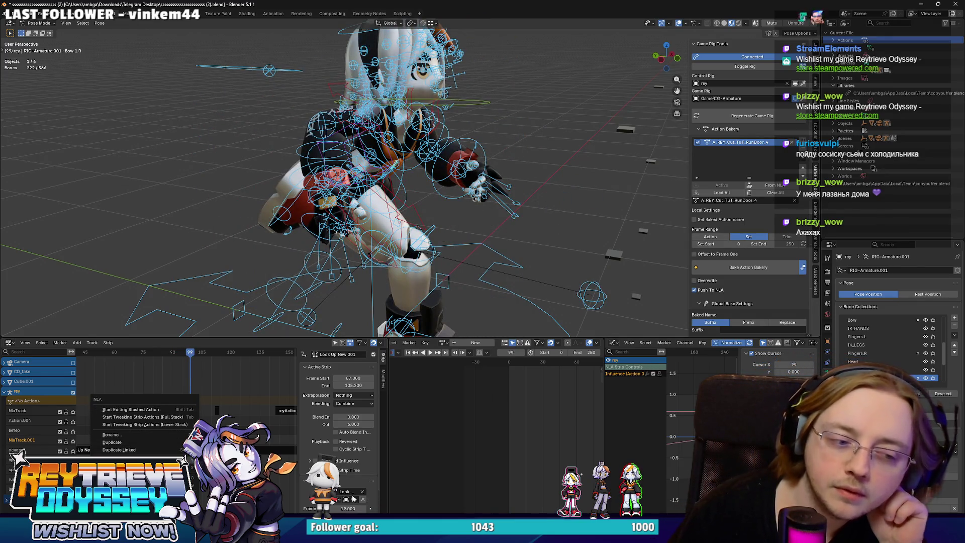
pyautogui.scroll(-3, 352, 482)
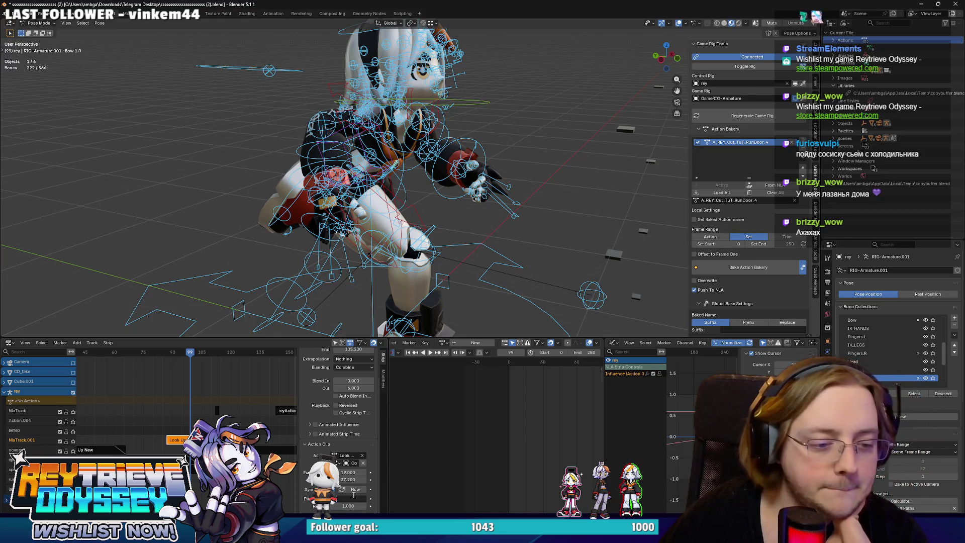
pyautogui.write('1.5')
pyautogui.press('Return')
pyautogui.press('space')
pyautogui.moveTo(186, 354)
pyautogui.mouseDown()
pyautogui.moveTo(148, 355)
pyautogui.moveTo(184, 350)
pyautogui.mouseUp()
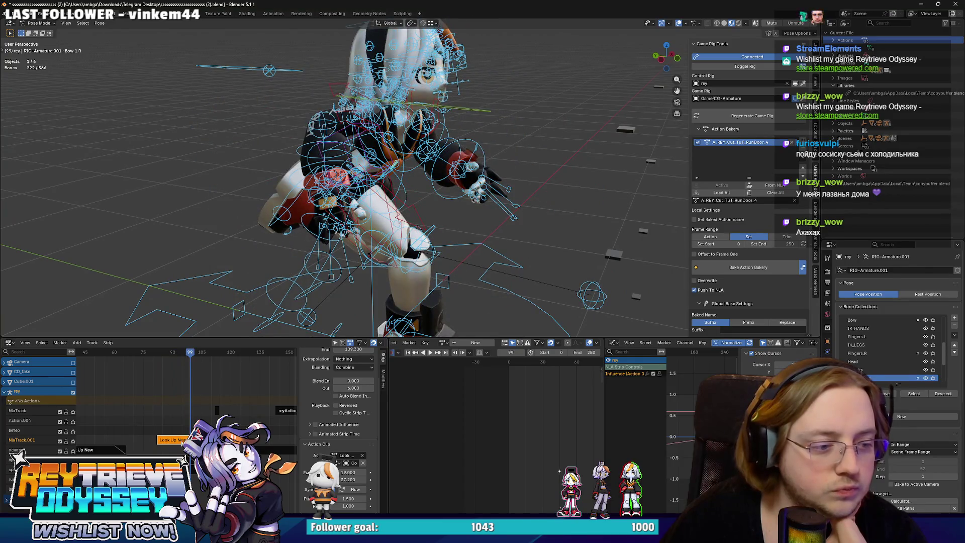
# Move the Look Up New strip five frames earlier and replay the look-up, stopping at frame 110.
pyautogui.moveTo(182, 440); pyautogui.dragTo(172, 440)
pyautogui.press('space')
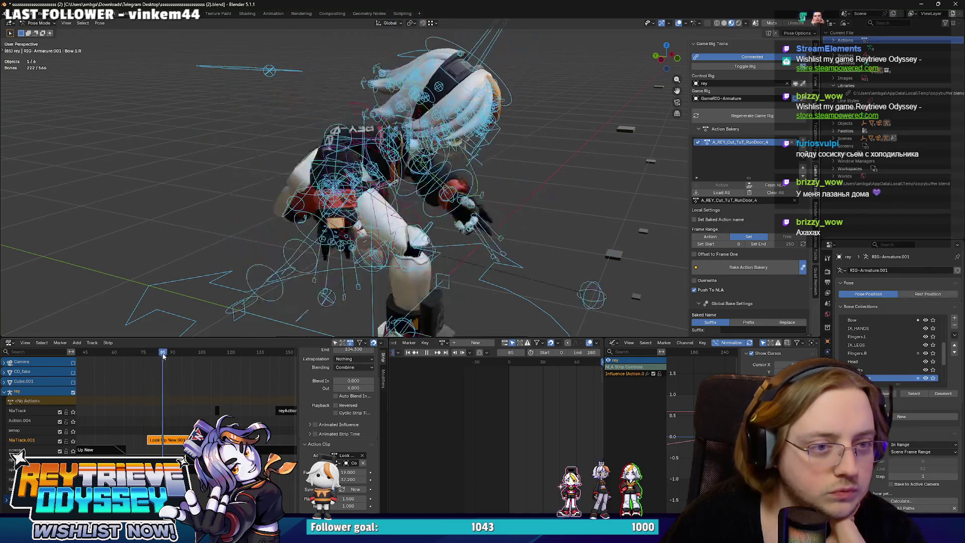
pyautogui.click(182, 351)
pyautogui.moveTo(182, 352); pyautogui.dragTo(190, 353)
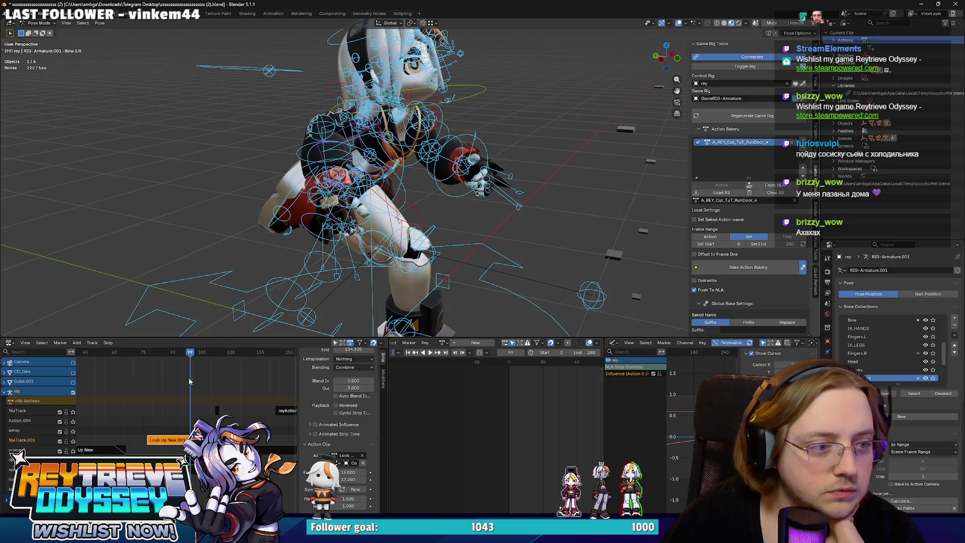
pyautogui.moveTo(190, 354)
pyautogui.mouseDown()
pyautogui.moveTo(241, 352)
pyautogui.moveTo(134, 354)
pyautogui.mouseUp()
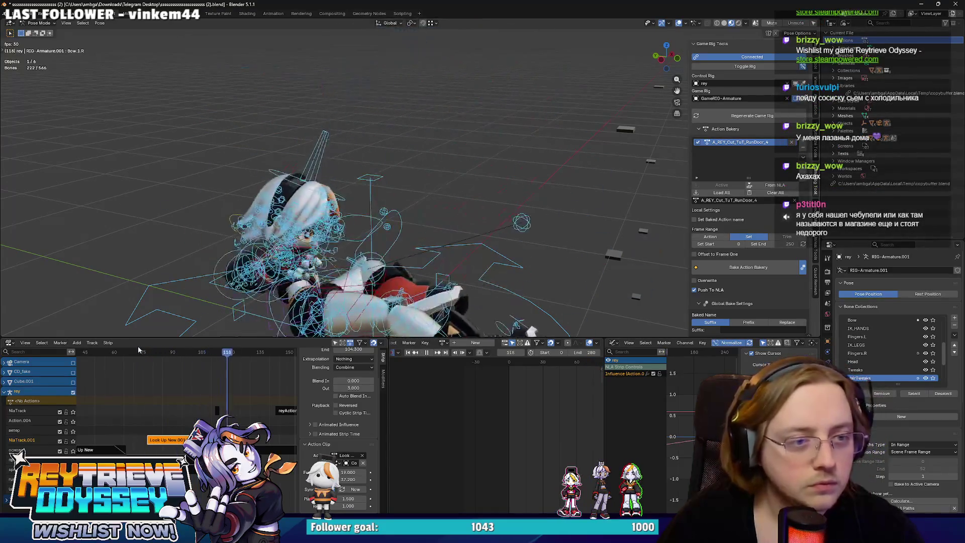
pyautogui.press('space')
pyautogui.press('space')
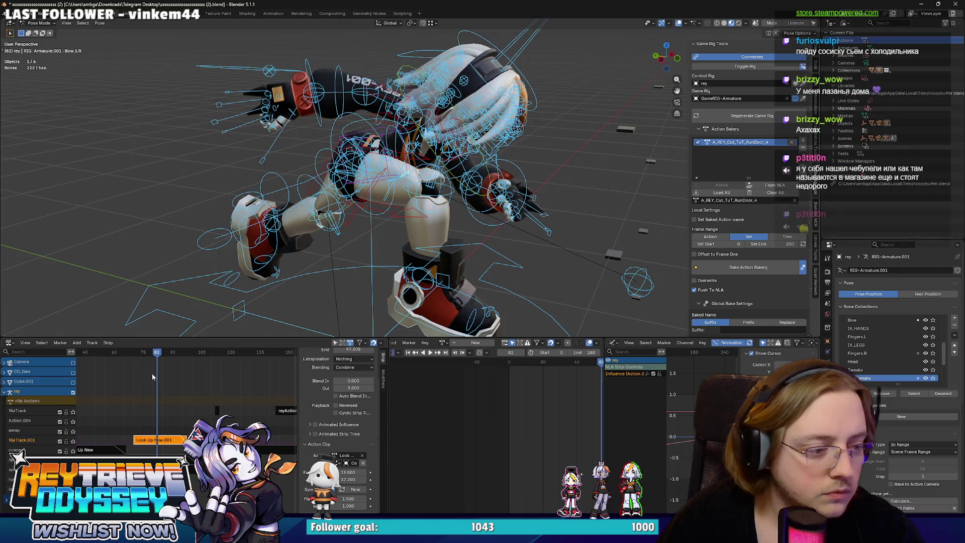
pyautogui.click(120, 353)
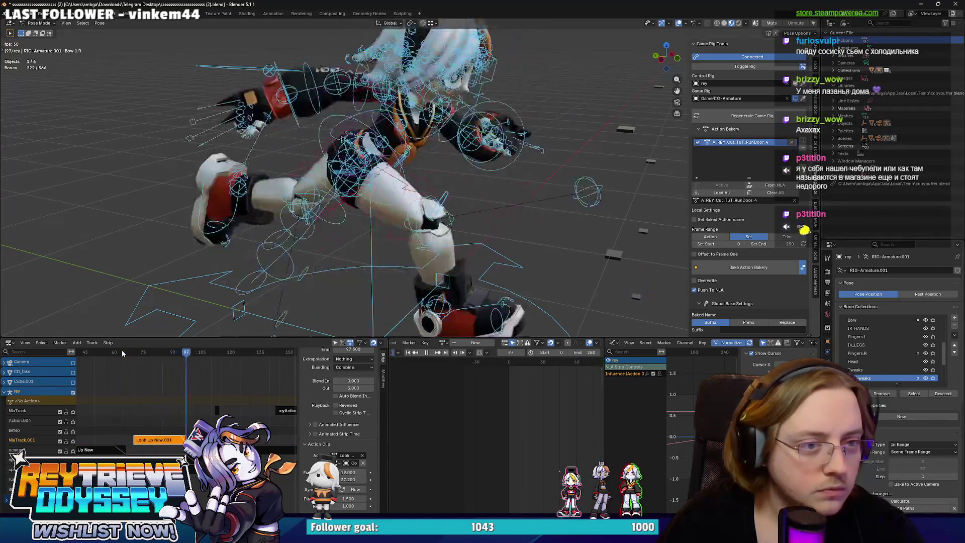
pyautogui.press('space')
# View the character front-on and inspect the look-up pose around frames 108–112.
pyautogui.moveTo(216, 211)
pyautogui.mouseDown(button='middle')
pyautogui.moveTo(285, 209)
pyautogui.moveTo(231, 216)
pyautogui.mouseUp(button='middle')
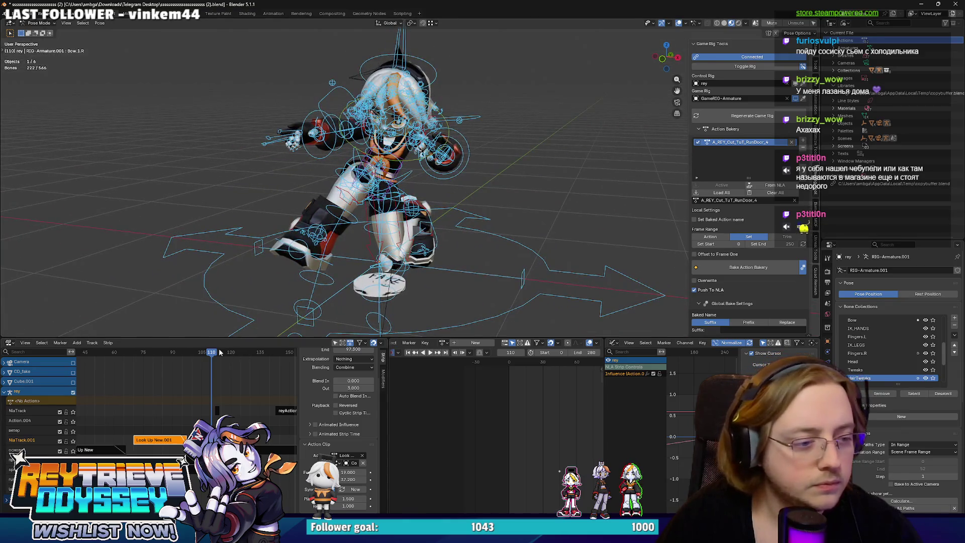
pyautogui.click(217, 353)
pyautogui.moveTo(217, 354); pyautogui.dragTo(214, 352)
pyautogui.scroll(2, 214, 352)
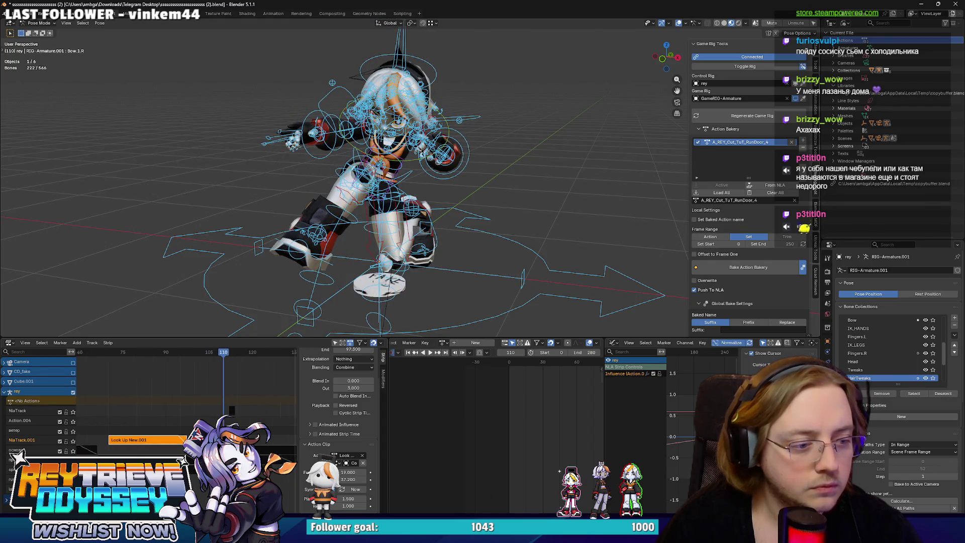
pyautogui.scroll(2, 214, 351)
pyautogui.moveTo(221, 428); pyautogui.dragTo(171, 427, button='middle')
pyautogui.moveTo(190, 354)
pyautogui.mouseDown()
pyautogui.moveTo(206, 354)
pyautogui.moveTo(186, 355)
pyautogui.mouseUp()
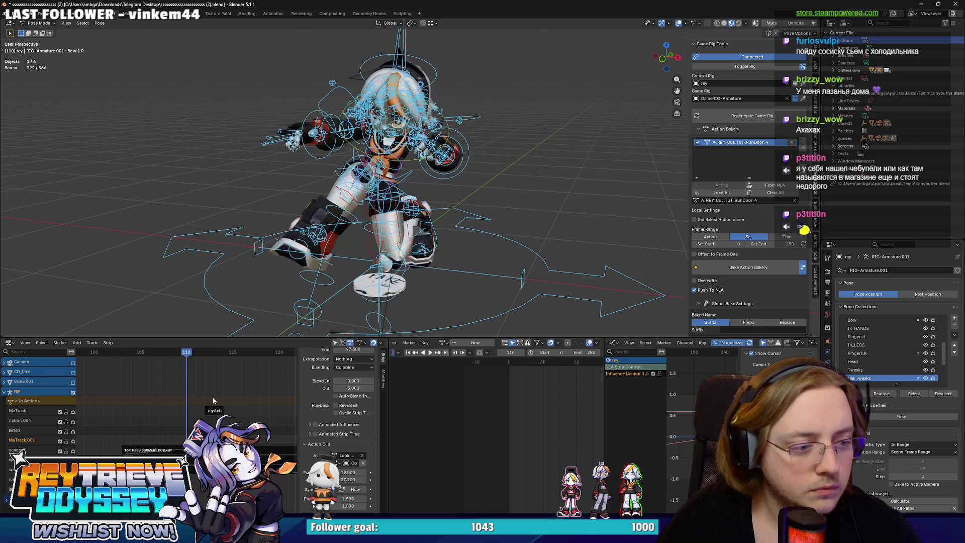
pyautogui.moveTo(211, 409); pyautogui.dragTo(200, 410)
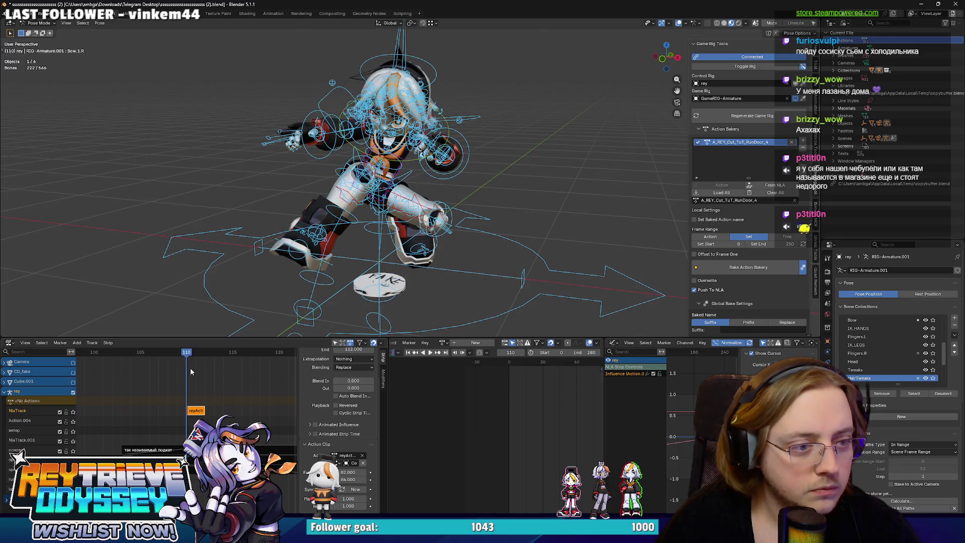
pyautogui.moveTo(188, 353)
pyautogui.mouseDown()
pyautogui.moveTo(230, 358)
pyautogui.moveTo(212, 360)
pyautogui.mouseUp()
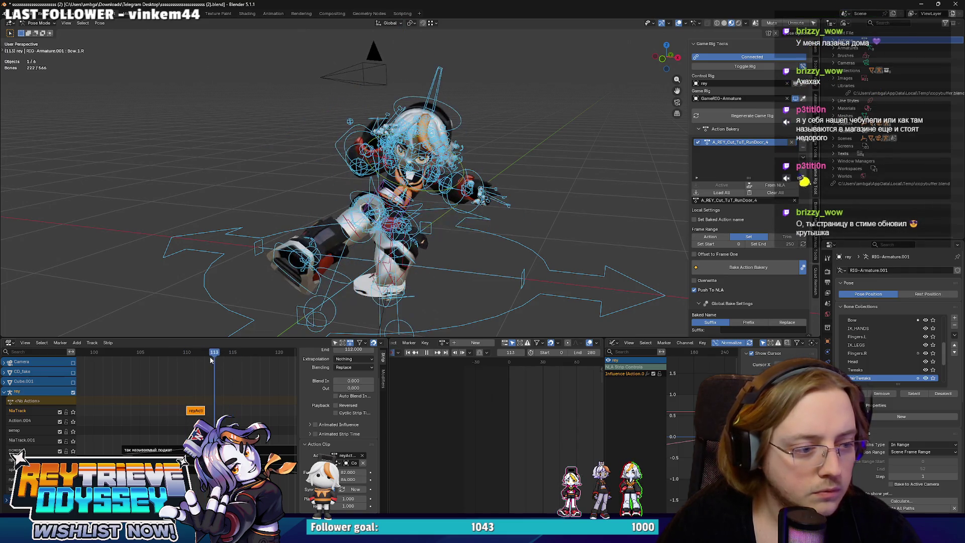
pyautogui.hotkey('ctrl', 'z')
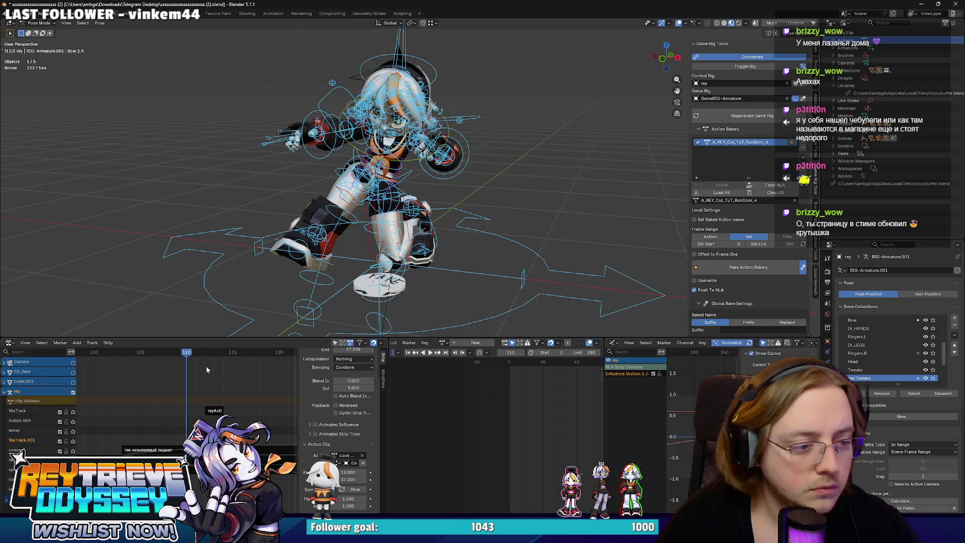
pyautogui.scroll(-2, 212, 410)
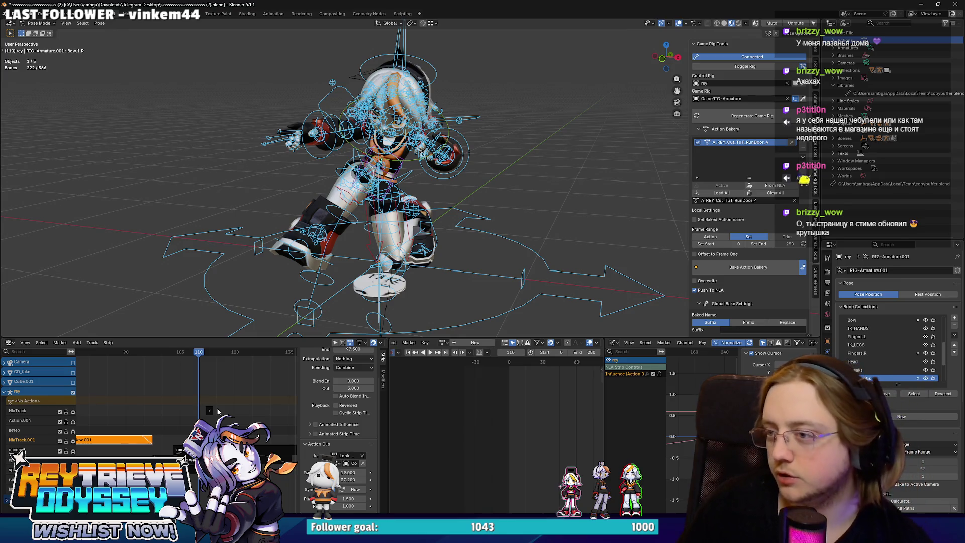
# Scrub back and forward through the run to preview the character's pose.
pyautogui.scroll(-3, 201, 397)
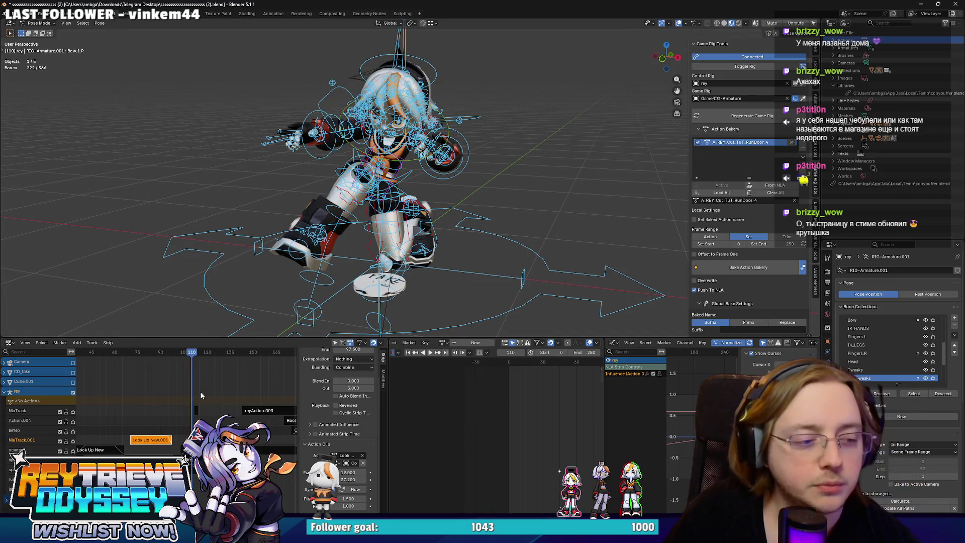
pyautogui.moveTo(196, 357)
pyautogui.mouseDown()
pyautogui.moveTo(135, 352)
pyautogui.moveTo(134, 342)
pyautogui.moveTo(139, 351)
pyautogui.mouseUp()
pyautogui.moveTo(153, 397); pyautogui.dragTo(231, 397, button='middle')
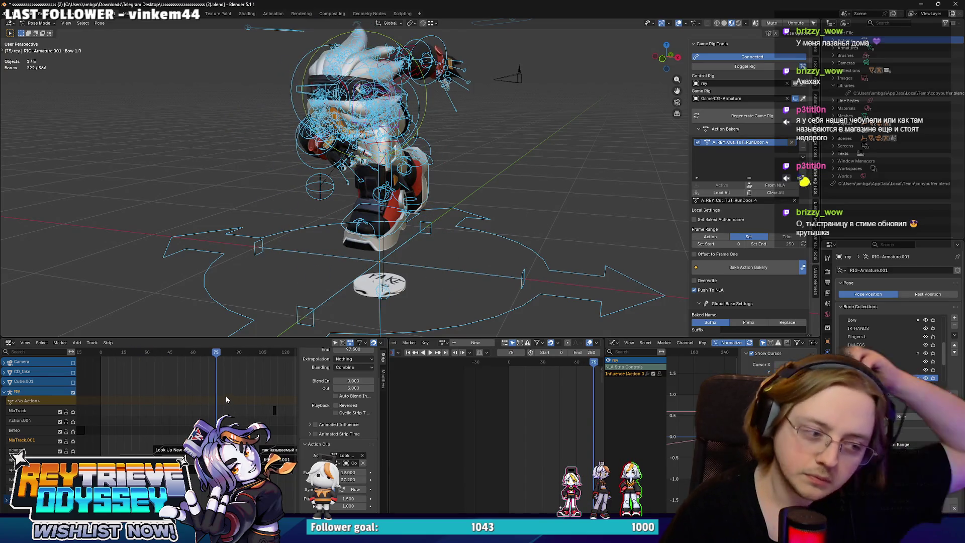
pyautogui.moveTo(216, 353); pyautogui.dragTo(253, 354)
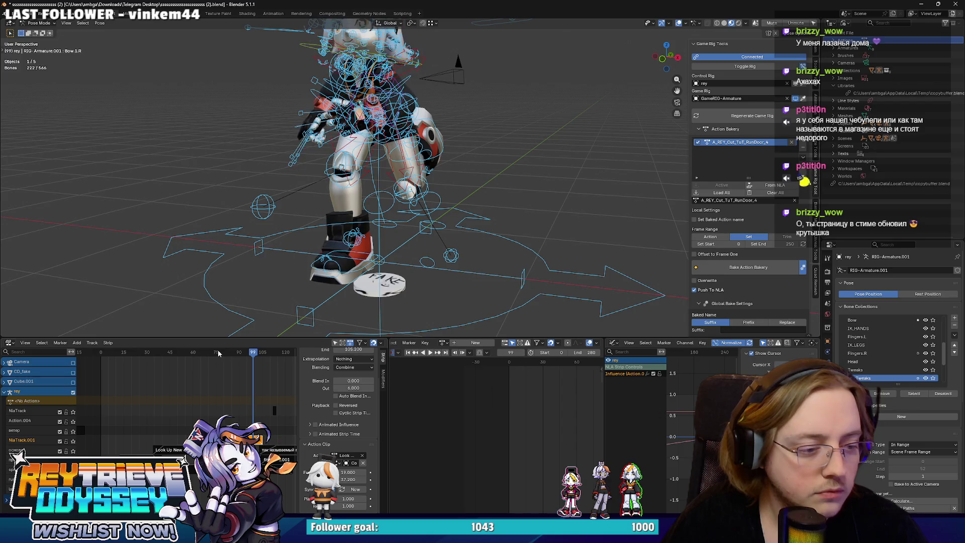
# Undo the strip scale changes and scrub through the opening of the run to compare.
pyautogui.hotkey('ctrl', 'z')
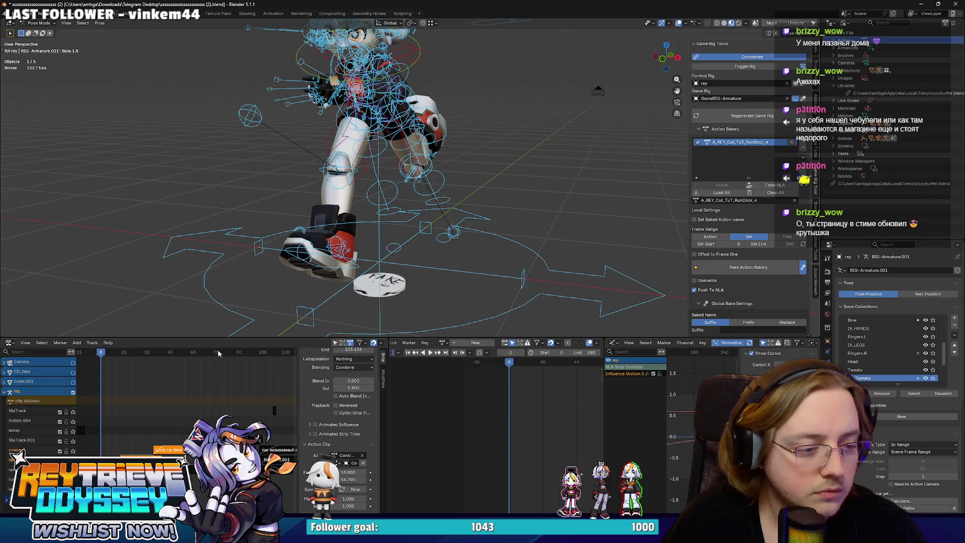
pyautogui.hotkey('ctrl', 'z')
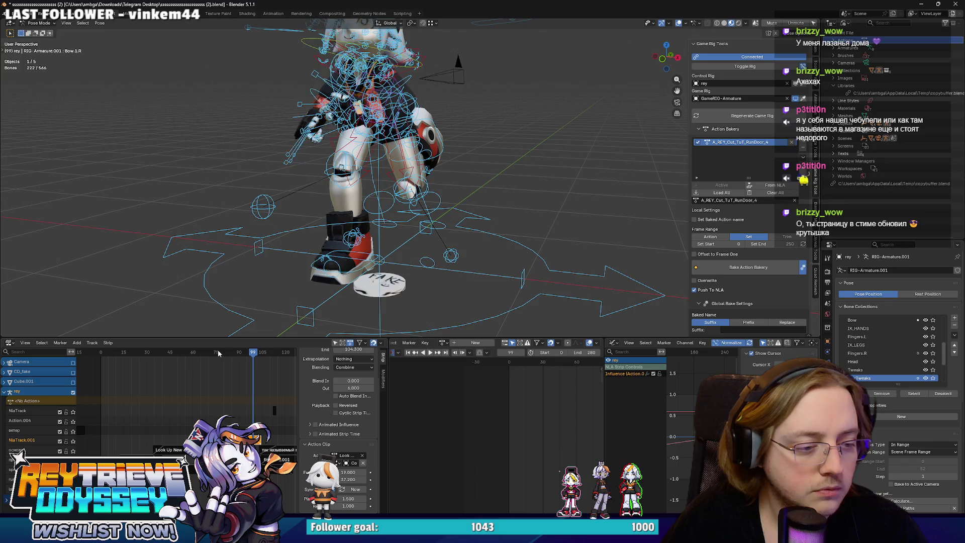
pyautogui.hotkey('ctrl', 'z')
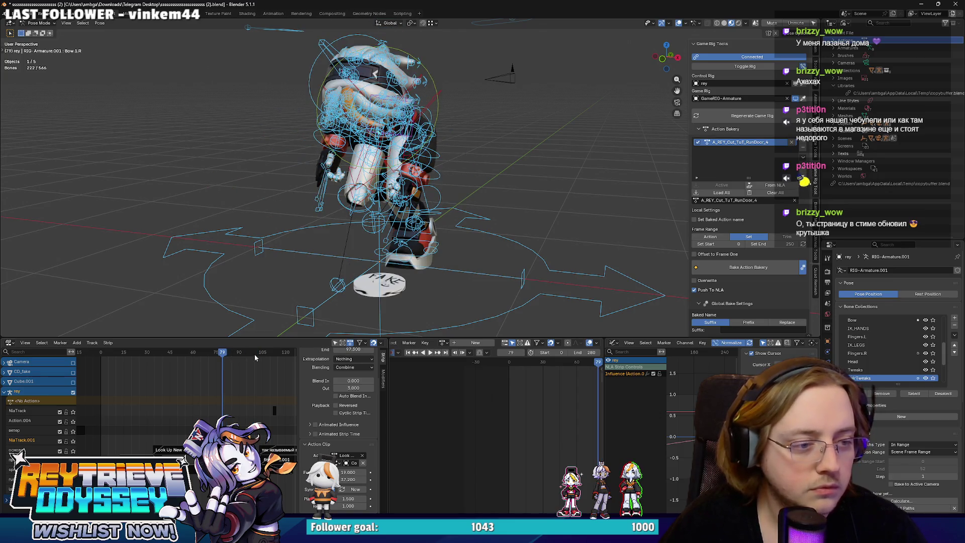
pyautogui.moveTo(226, 355)
pyautogui.mouseDown()
pyautogui.moveTo(136, 353)
pyautogui.moveTo(164, 351)
pyautogui.mouseUp()
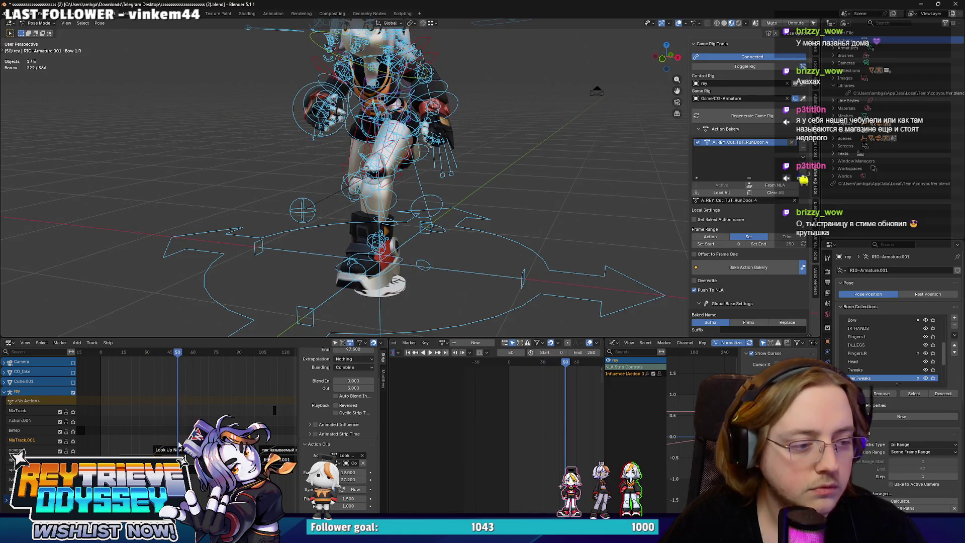
pyautogui.moveTo(351, 261); pyautogui.dragTo(391, 311, button='middle')
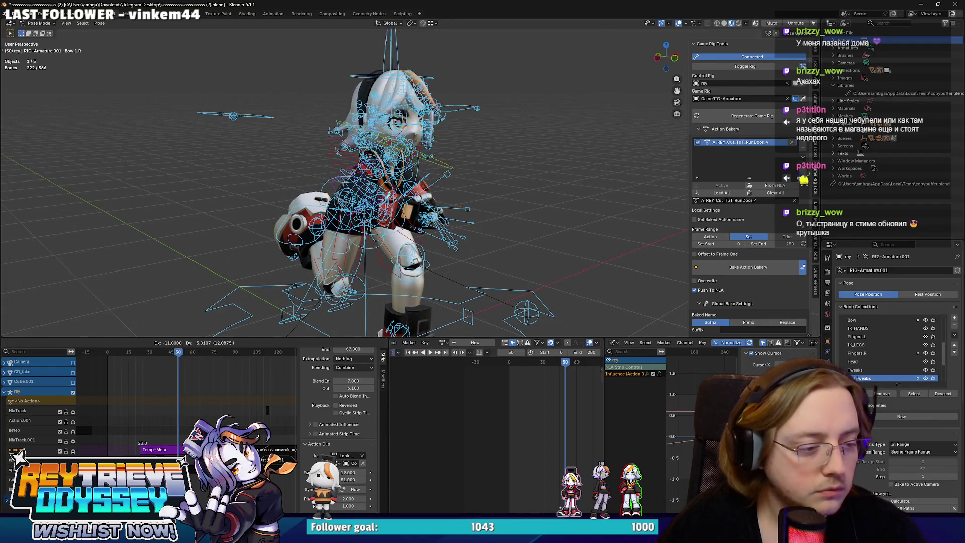
# Drop the action strip about 11 frames earlier, then replay the run from frame 30 to check timing.
pyautogui.click(179, 447)
pyautogui.press('space')
pyautogui.click(151, 352)
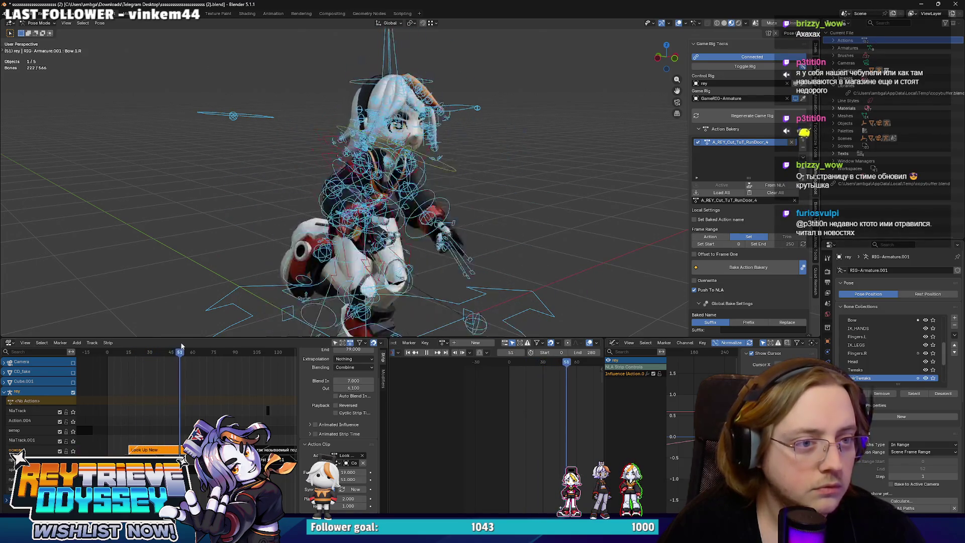
pyautogui.moveTo(196, 349); pyautogui.dragTo(272, 351)
pyautogui.moveTo(397, 238); pyautogui.dragTo(384, 204, button='middle')
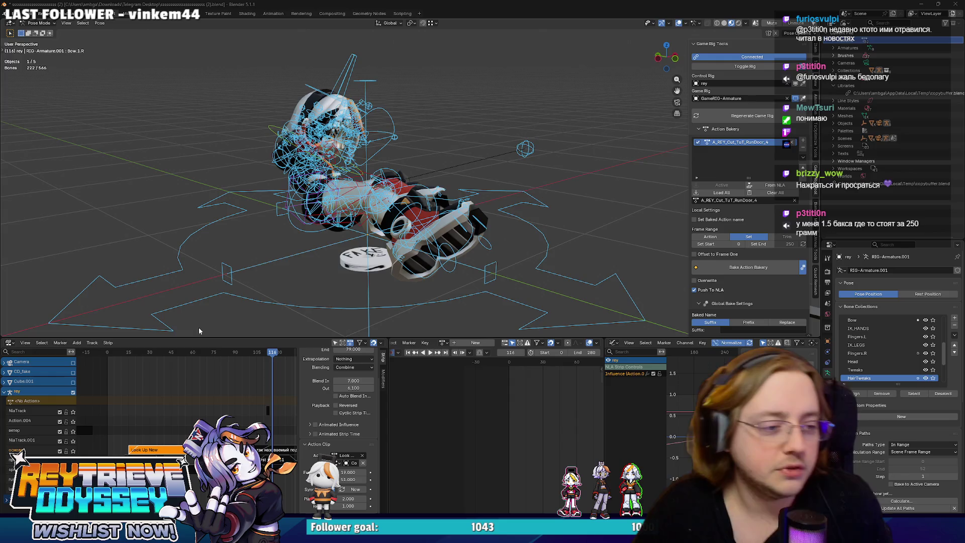
# Replay the cutscene from frame 12, scrubbing forward to frame 25 while orbiting out around the character.
pyautogui.click(123, 354)
pyautogui.press('space')
pyautogui.moveTo(123, 353); pyautogui.dragTo(164, 347)
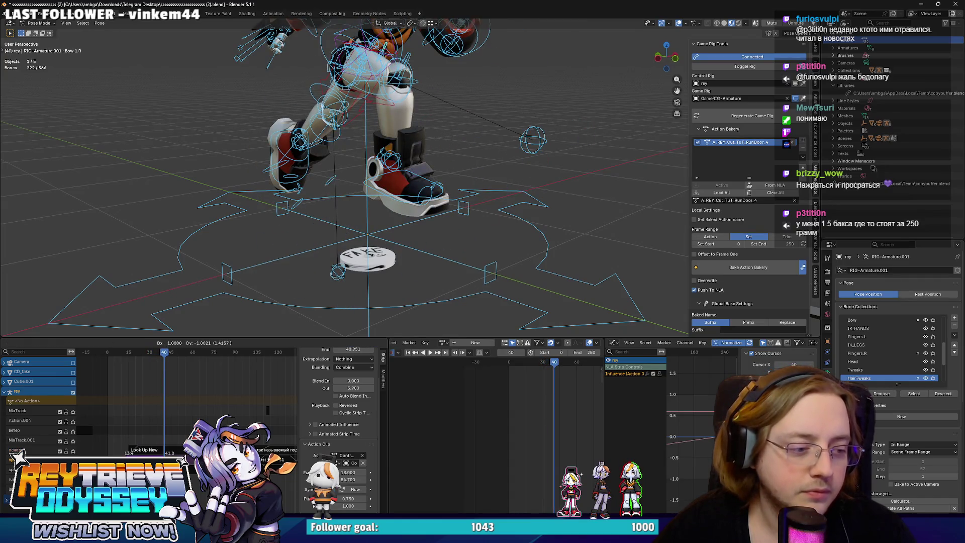
pyautogui.moveTo(382, 211); pyautogui.dragTo(411, 227, button='middle')
# Zoom the NLA out, hide its sidebar, box-select the action strips and go to frame 161.
pyautogui.scroll(-5, 166, 402)
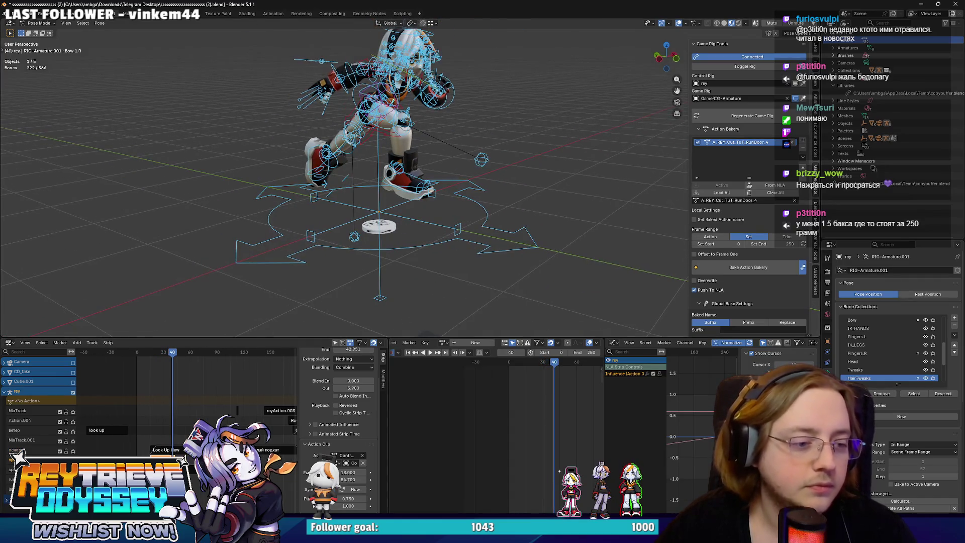
pyautogui.press('n')
pyautogui.moveTo(173, 409); pyautogui.dragTo(163, 398)
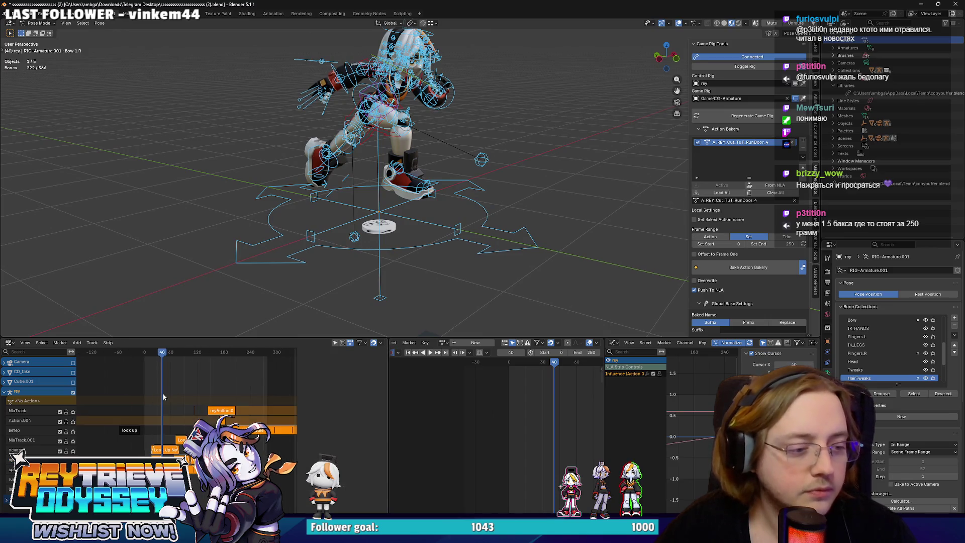
pyautogui.click(215, 352)
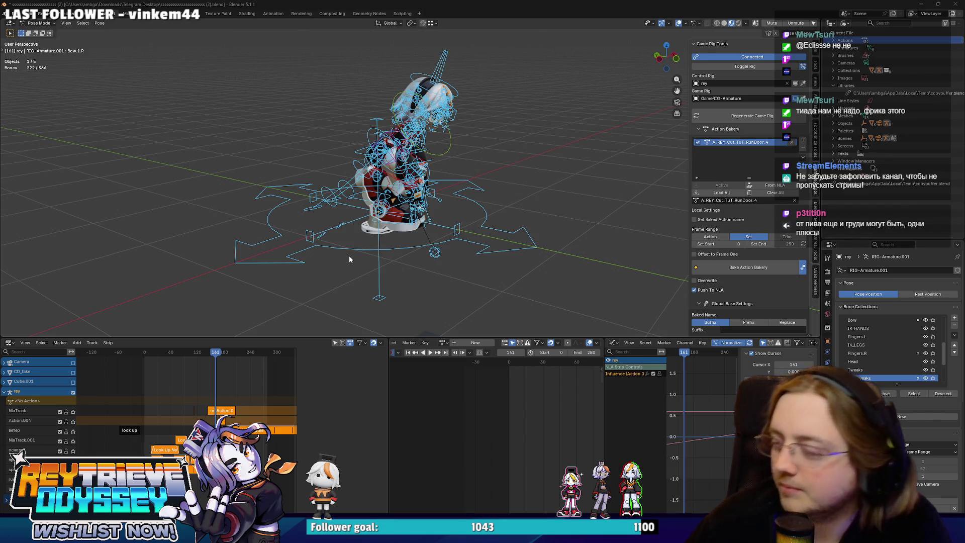
# Orbit close to the rig's front and scrub the crouch-to-lying fall, then deselect all bones.
pyautogui.scroll(5, 395, 166)
pyautogui.moveTo(395, 166)
pyautogui.mouseDown(button='middle')
pyautogui.moveTo(376, 205)
pyautogui.moveTo(382, 197)
pyautogui.mouseUp(button='middle')
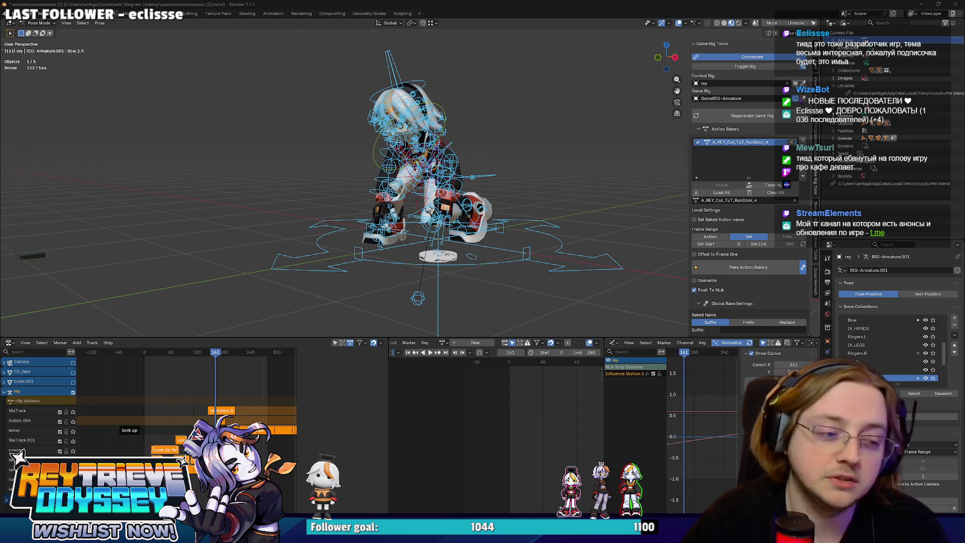
pyautogui.scroll(-2, 189, 378)
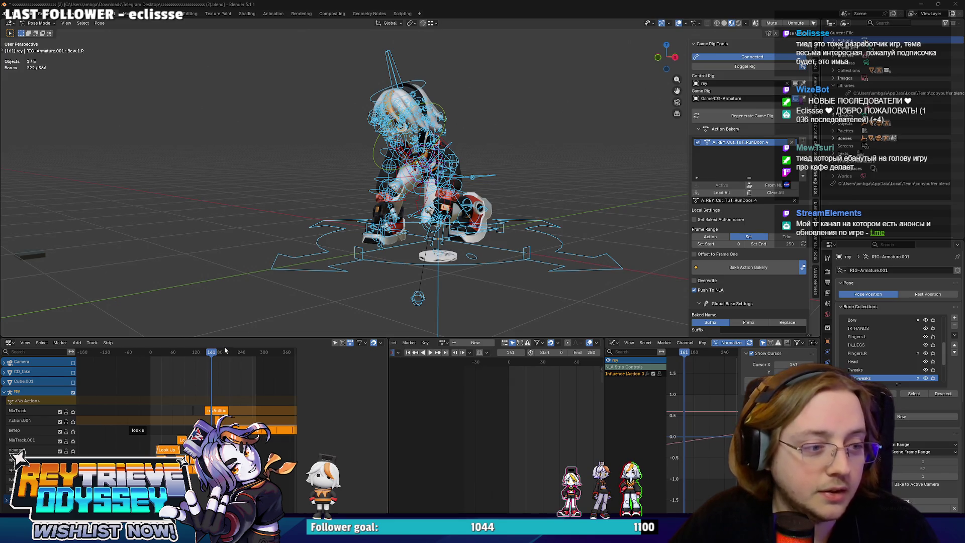
pyautogui.moveTo(214, 354); pyautogui.dragTo(200, 353)
pyautogui.moveTo(452, 165); pyautogui.dragTo(501, 133, button='middle')
pyautogui.hotkey('alt', 'a')
# Enter the green NLA strip's action for editing, select Foot_ik.R and spread out the keyframes.
pyautogui.press('n')
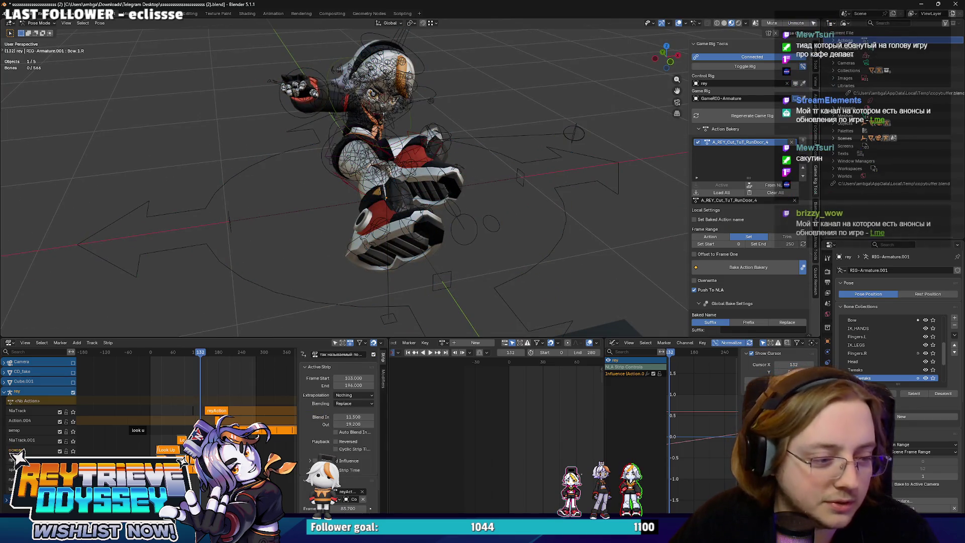
pyautogui.scroll(3, 177, 427)
pyautogui.click(176, 447)
pyautogui.press('Tab')
pyautogui.moveTo(432, 171)
pyautogui.mouseDown(button='middle')
pyautogui.moveTo(452, 165)
pyautogui.moveTo(437, 161)
pyautogui.moveTo(485, 162)
pyautogui.moveTo(484, 183)
pyautogui.moveTo(509, 193)
pyautogui.moveTo(495, 214)
pyautogui.mouseUp(button='middle')
pyautogui.click(495, 214)
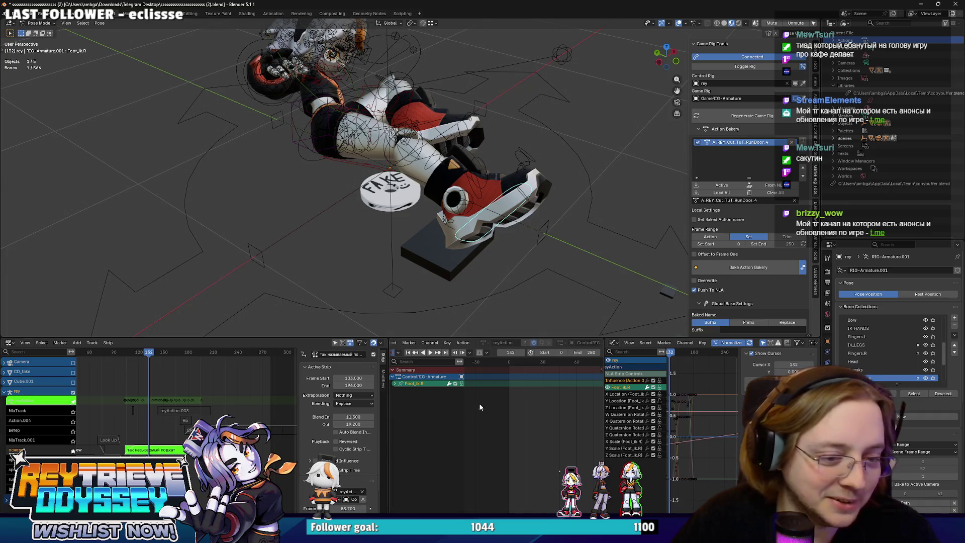
pyautogui.keyDown('ctrl'); pyautogui.scroll(-15, 476, 404); pyautogui.keyUp('ctrl')
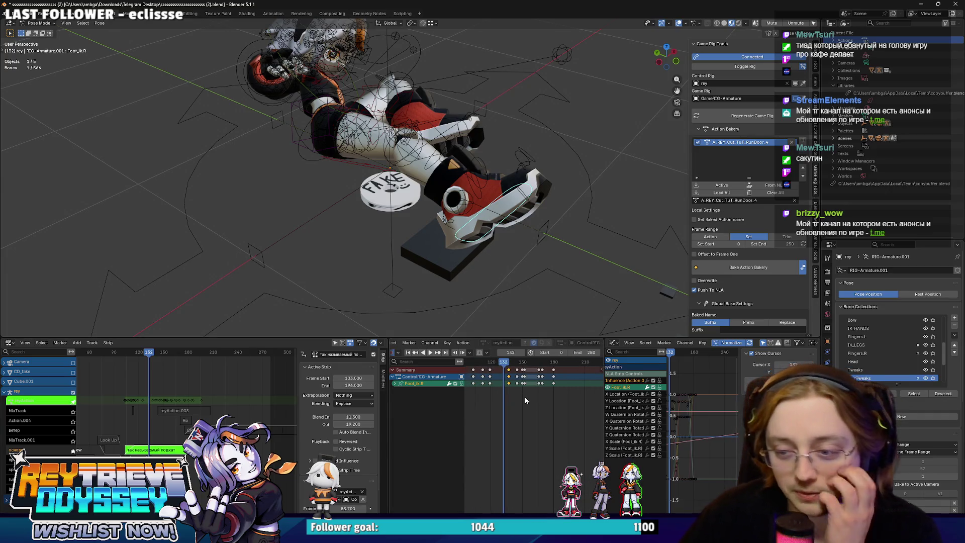
pyautogui.keyDown('ctrl'); pyautogui.scroll(3, 523, 396); pyautogui.keyUp('ctrl')
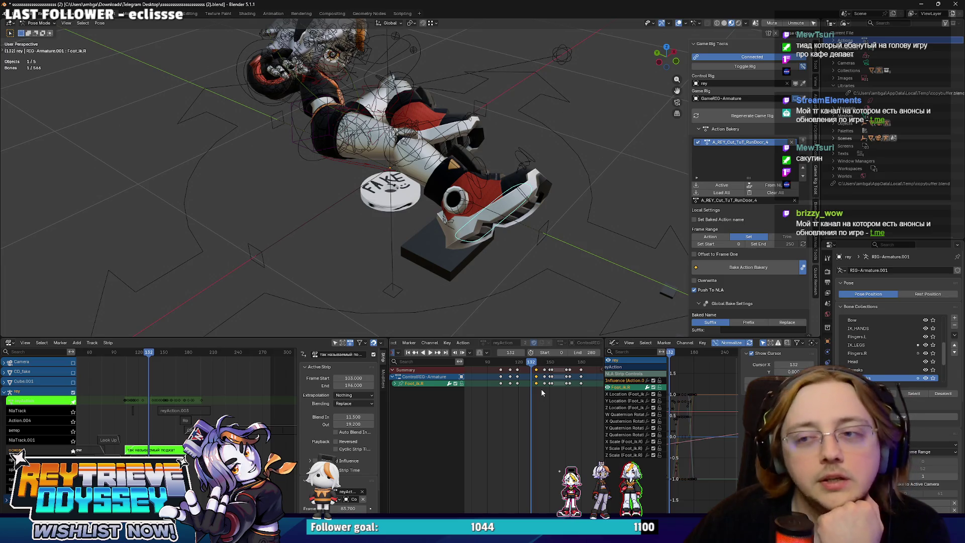
pyautogui.keyDown('ctrl'); pyautogui.moveTo(541, 388); pyautogui.dragTo(520, 389, button='middle'); pyautogui.keyUp('ctrl')
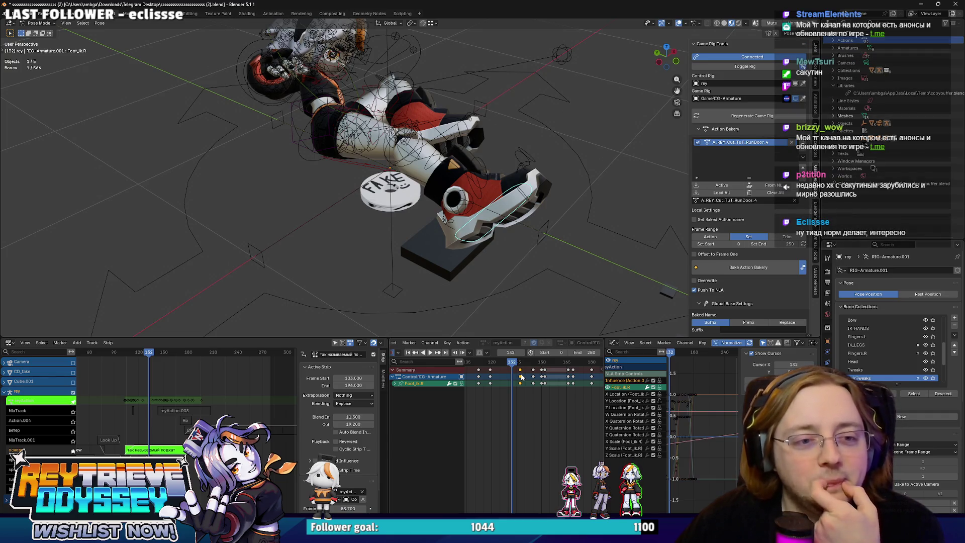
# At frame 119, rotate the torso bone -13.64 around its local X axis.
pyautogui.moveTo(503, 211)
pyautogui.mouseDown(button='middle')
pyautogui.moveTo(482, 183)
pyautogui.moveTo(409, 179)
pyautogui.moveTo(432, 186)
pyautogui.mouseUp(button='middle')
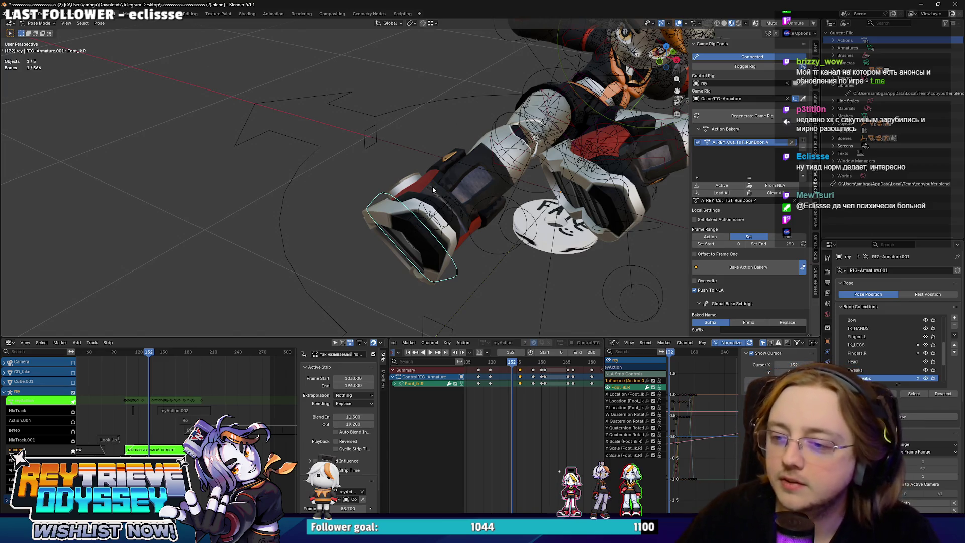
pyautogui.moveTo(432, 186)
pyautogui.mouseDown(button='middle')
pyautogui.moveTo(454, 122)
pyautogui.moveTo(430, 152)
pyautogui.moveTo(417, 215)
pyautogui.moveTo(475, 203)
pyautogui.moveTo(368, 192)
pyautogui.moveTo(379, 184)
pyautogui.mouseUp(button='middle')
pyautogui.scroll(2, 381, 182)
pyautogui.click(382, 180)
pyautogui.click(381, 182)
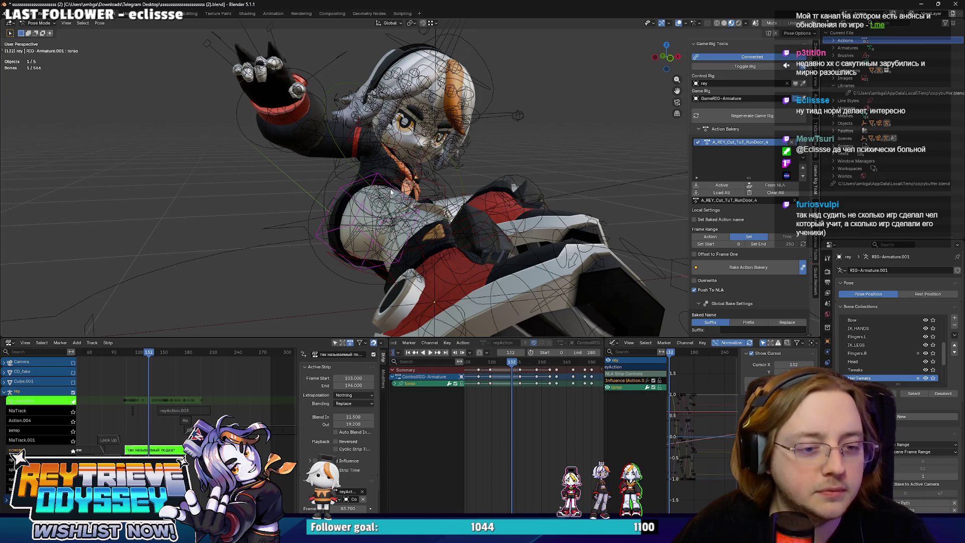
pyautogui.click(482, 361)
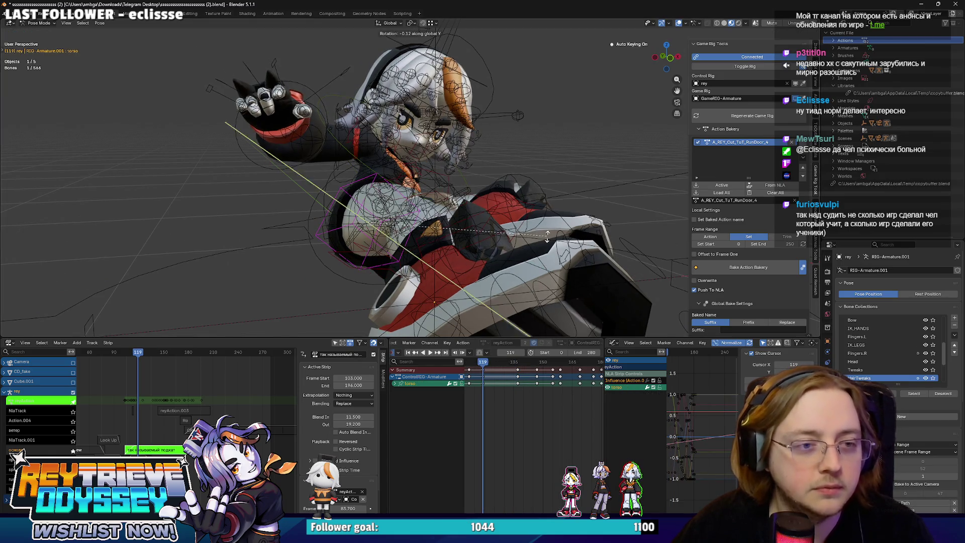
pyautogui.press('r')
pyautogui.press('x')
pyautogui.press('x')
pyautogui.click(514, 198)
# Orbit to a front view of the character and select the Foot_ik.R foot bone.
pyautogui.moveTo(514, 199)
pyautogui.mouseDown(button='middle')
pyautogui.moveTo(429, 211)
pyautogui.moveTo(453, 211)
pyautogui.moveTo(442, 197)
pyautogui.moveTo(467, 211)
pyautogui.moveTo(500, 209)
pyautogui.mouseUp(button='middle')
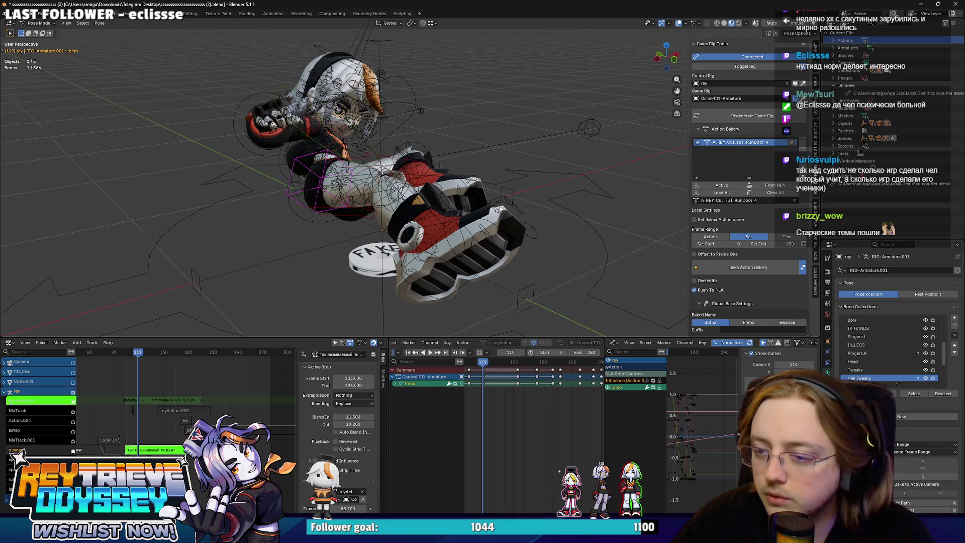
pyautogui.click(444, 242)
pyautogui.scroll(3, 443, 241)
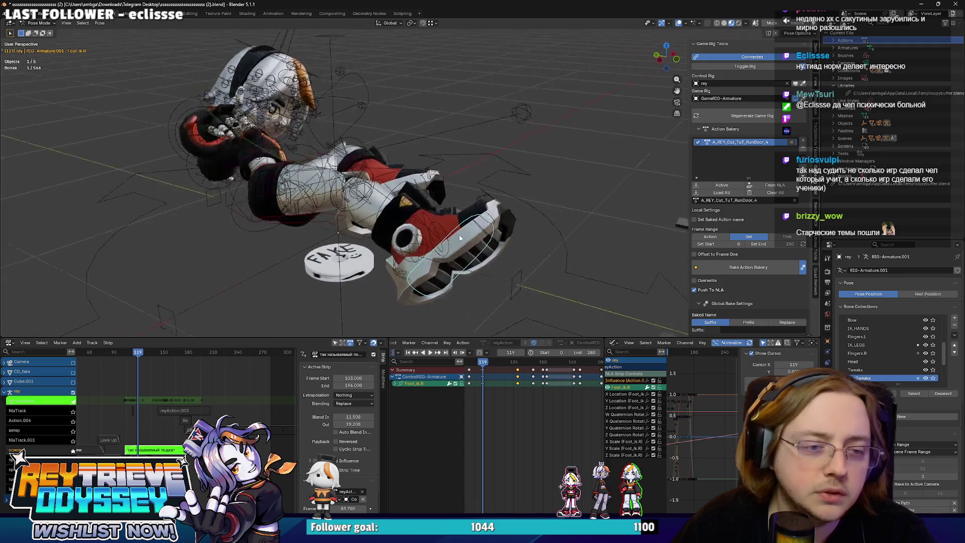
# In a left side view at frame 119, move Foot_ik.R along Y into place.
pyautogui.press('ctrl+KP_3')
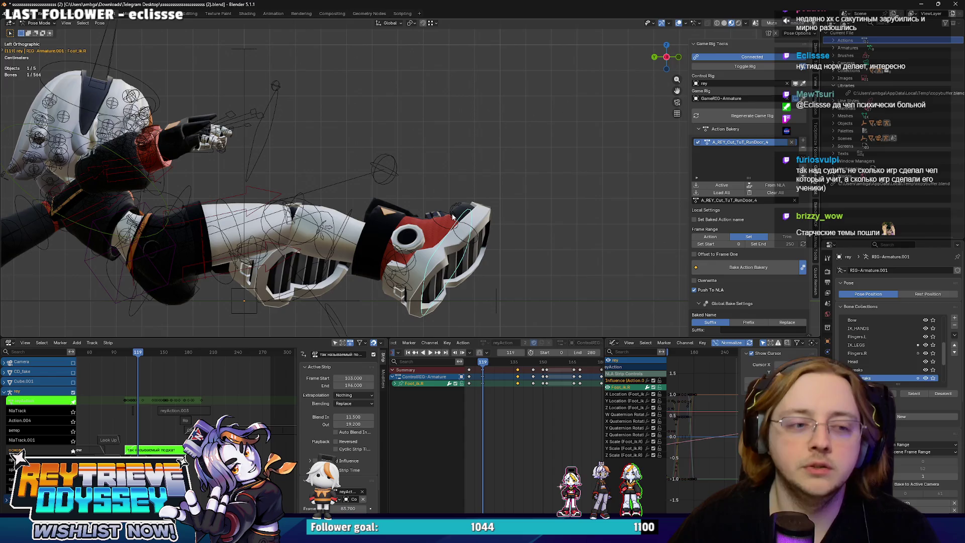
pyautogui.scroll(3, 452, 217)
pyautogui.press('g')
pyautogui.press('y')
pyautogui.click(510, 185)
pyautogui.scroll(-5, 502, 185)
pyautogui.moveTo(502, 186)
pyautogui.mouseDown(button='middle')
pyautogui.moveTo(342, 176)
pyautogui.moveTo(472, 227)
pyautogui.moveTo(478, 252)
pyautogui.moveTo(416, 182)
pyautogui.mouseUp(button='middle')
pyautogui.scroll(3, 406, 181)
pyautogui.scroll(3, 473, 402)
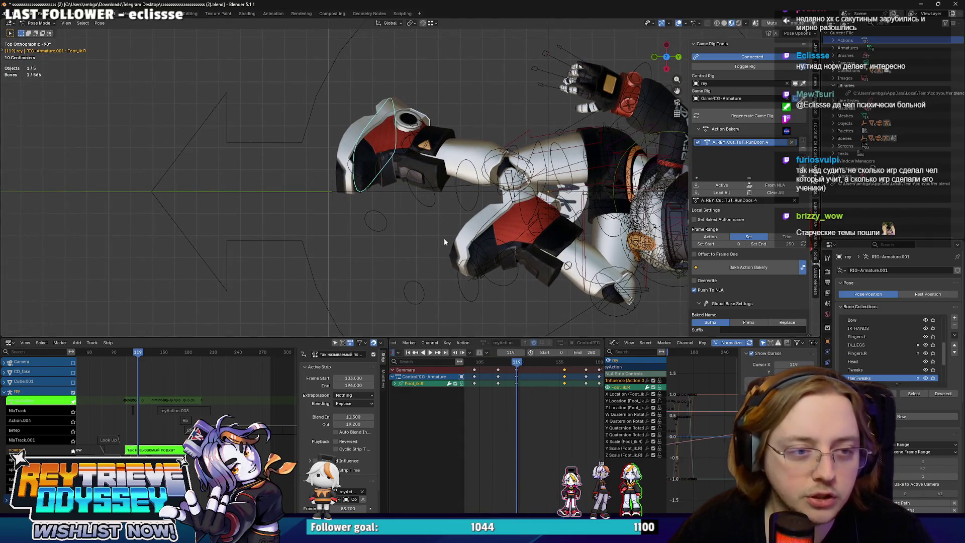
pyautogui.press('g')
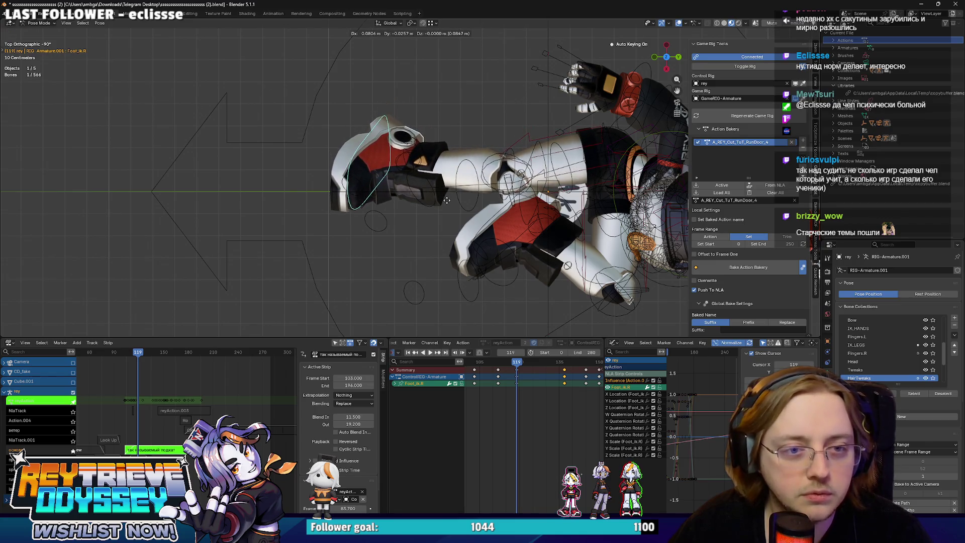
pyautogui.click(445, 200)
# Tilt Foot_ik.R 32.3° around its Y axis.
pyautogui.press('r')
pyautogui.press('Escape')
pyautogui.moveTo(447, 195)
pyautogui.mouseDown(button='middle')
pyautogui.moveTo(506, 130)
pyautogui.moveTo(442, 211)
pyautogui.moveTo(458, 219)
pyautogui.moveTo(502, 199)
pyautogui.mouseUp(button='middle')
pyautogui.press('r')
pyautogui.press('y')
pyautogui.click(442, 216)
# At frame 137, rotate Foot_ik.R 25.9° about Y and 5.52° in front view, then select all bones.
pyautogui.press('space')
pyautogui.press('space')
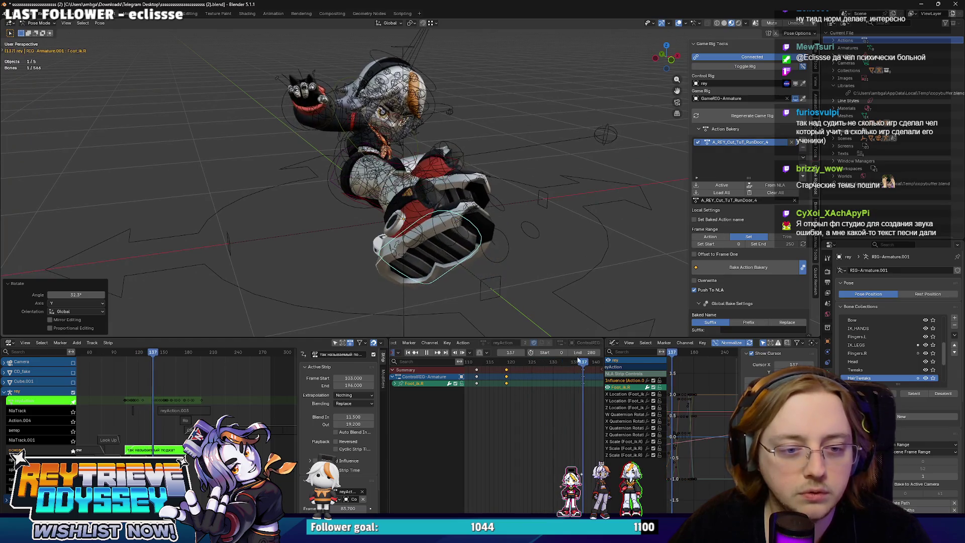
pyautogui.press('r')
pyautogui.press('y')
pyautogui.click(444, 256)
pyautogui.press('KP_1')
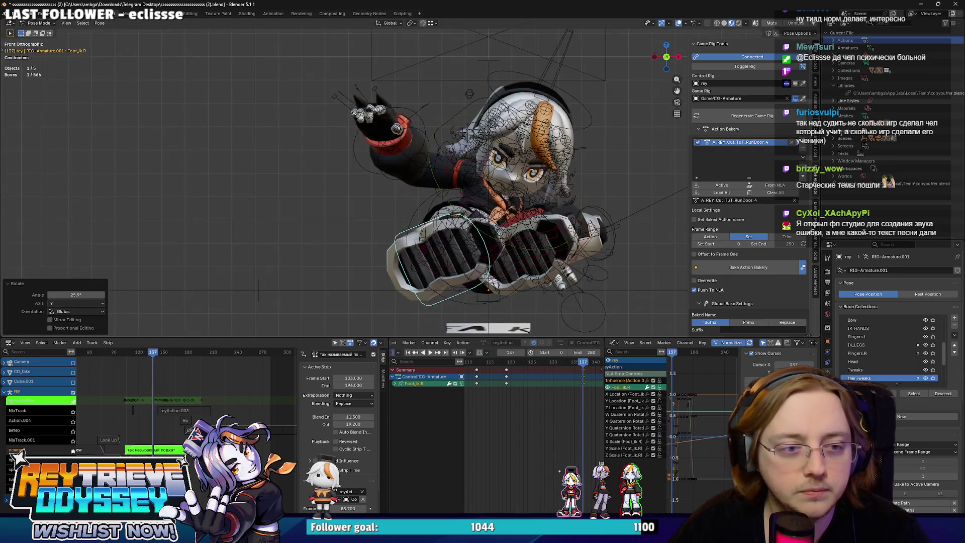
pyautogui.press('r')
pyautogui.click(500, 237)
pyautogui.scroll(-3, 500, 238)
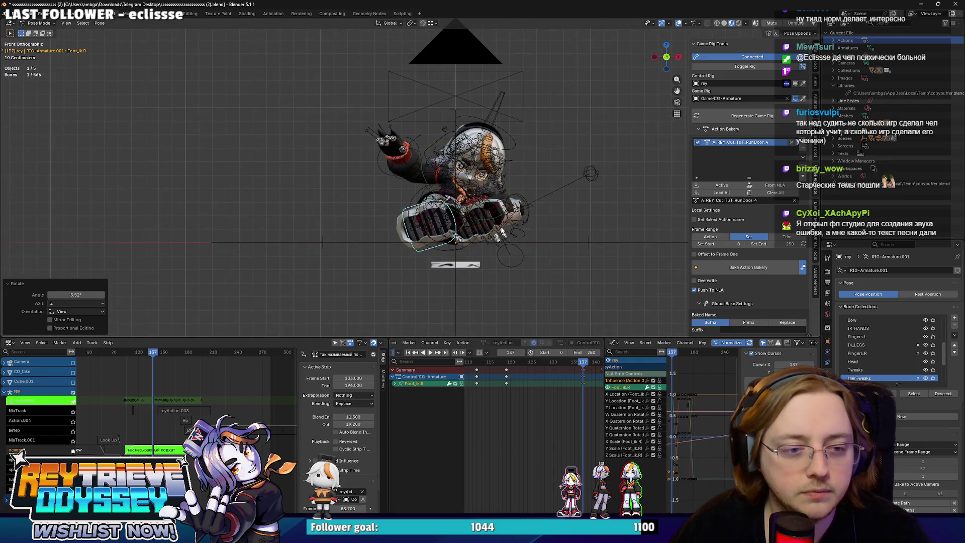
pyautogui.press('a')
pyautogui.press('a')
pyautogui.scroll(-2, 507, 371)
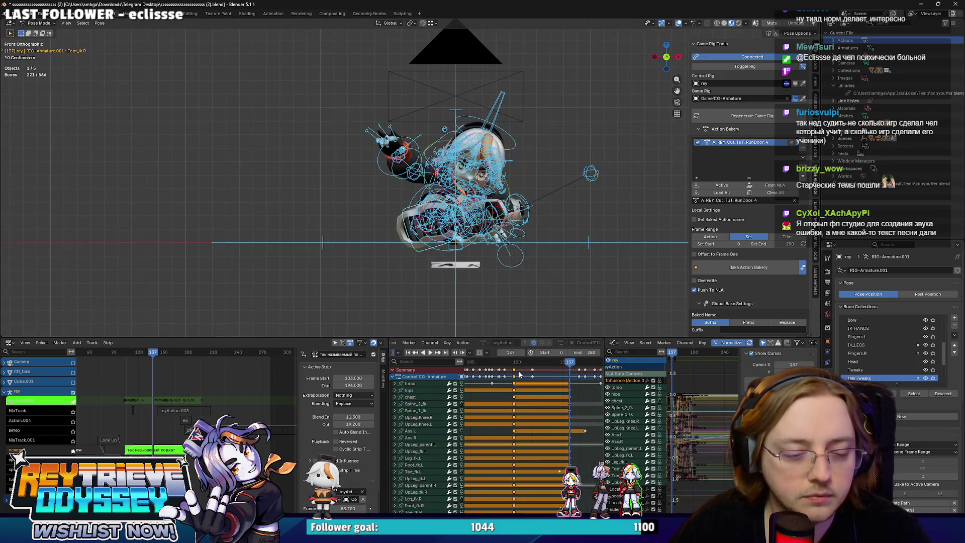
# Play the run from frame 119 with viewport overlays hidden, then scrub back to frame 112.
pyautogui.click(514, 374)
pyautogui.press('space')
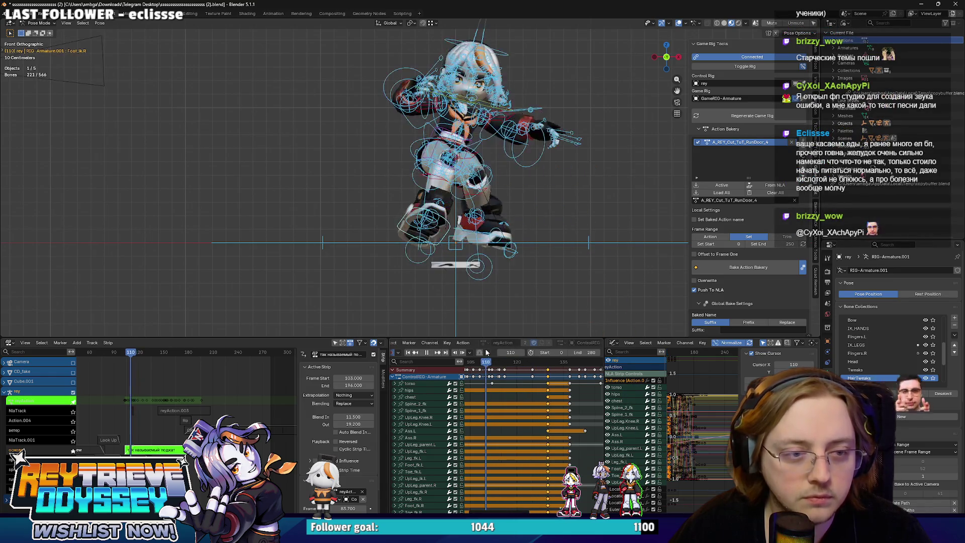
pyautogui.moveTo(452, 175); pyautogui.dragTo(689, 31, button='middle')
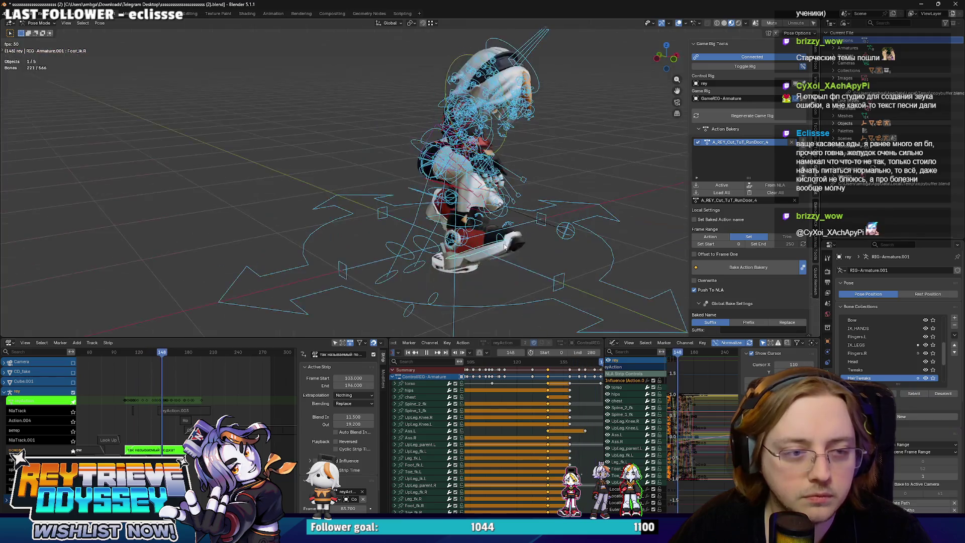
pyautogui.click(679, 22)
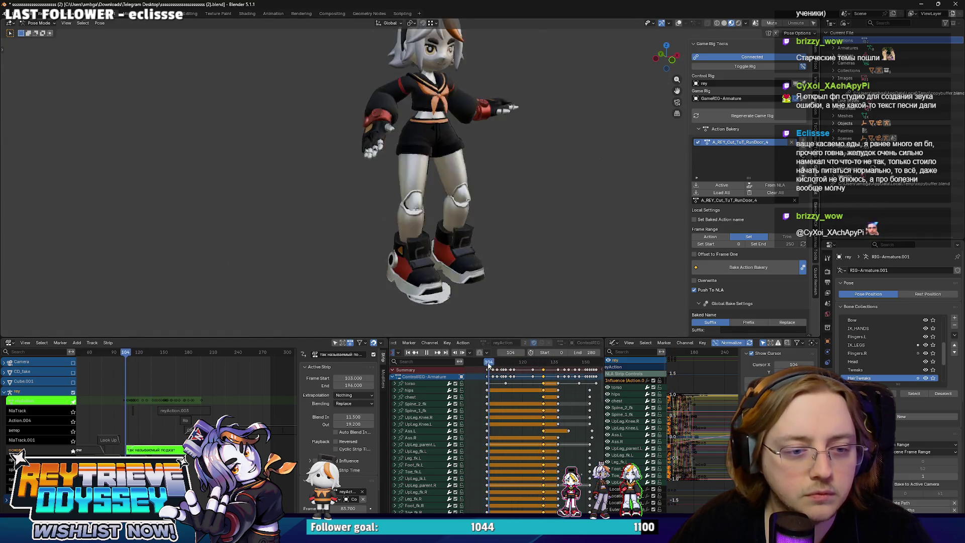
pyautogui.moveTo(488, 360); pyautogui.dragTo(506, 363)
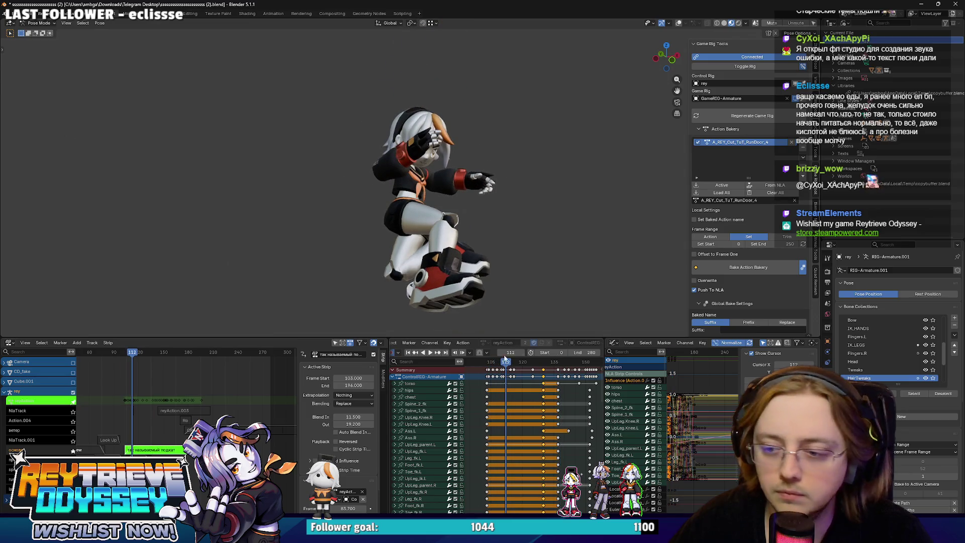
pyautogui.moveTo(357, 241); pyautogui.dragTo(374, 242, button='middle')
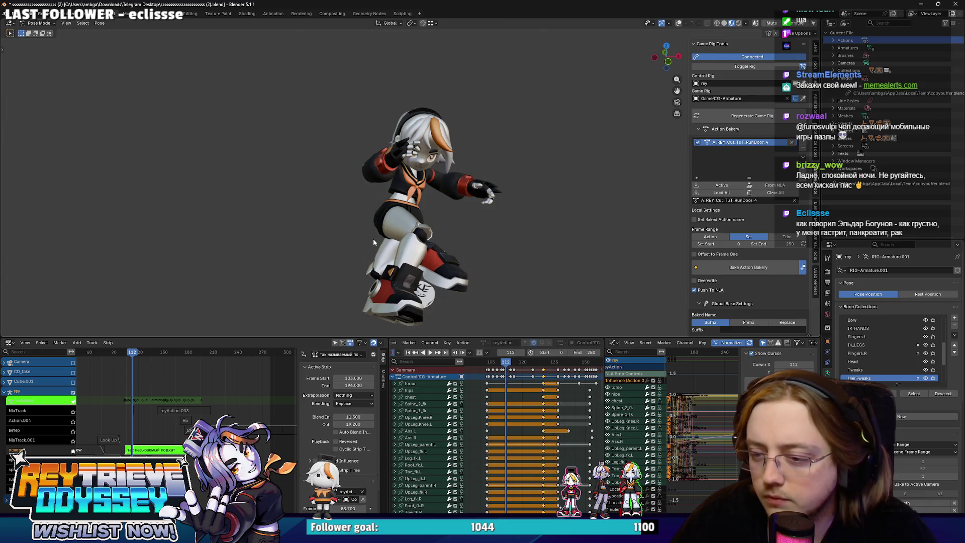
pyautogui.moveTo(373, 242)
pyautogui.mouseDown(button='middle')
pyautogui.moveTo(355, 177)
pyautogui.moveTo(540, 135)
pyautogui.mouseUp(button='middle')
# With overlays back on, select UpLeg_ik.L and insert a keyframe on its Toggle Pole setting.
pyautogui.click(676, 25)
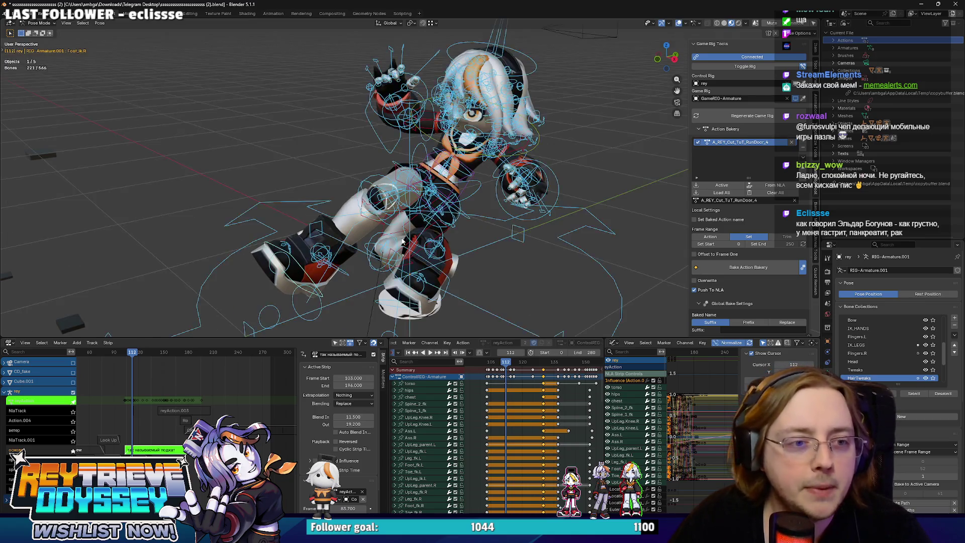
pyautogui.scroll(5, 422, 228)
pyautogui.click(416, 230)
pyautogui.scroll(-8, 424, 236)
pyautogui.scroll(2, 485, 370)
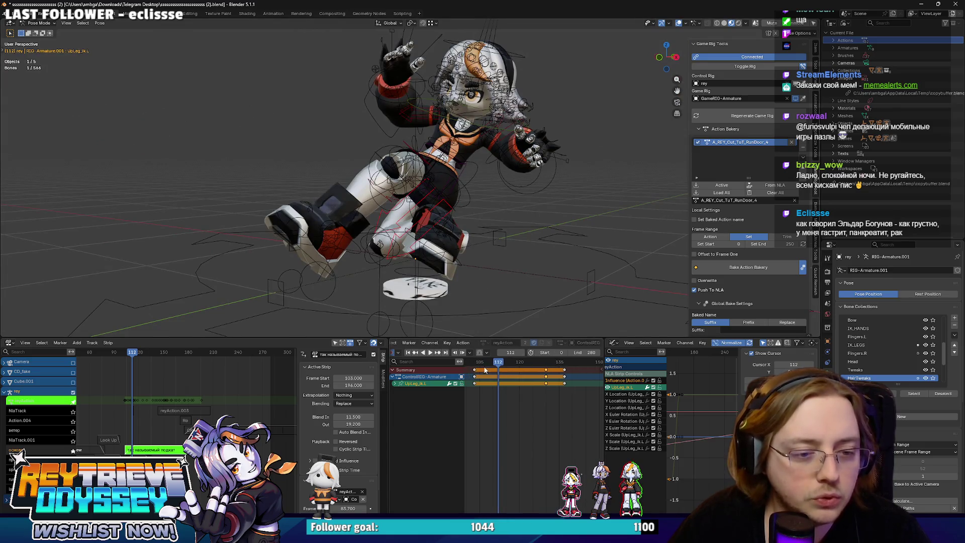
pyautogui.press('space')
pyautogui.press('space')
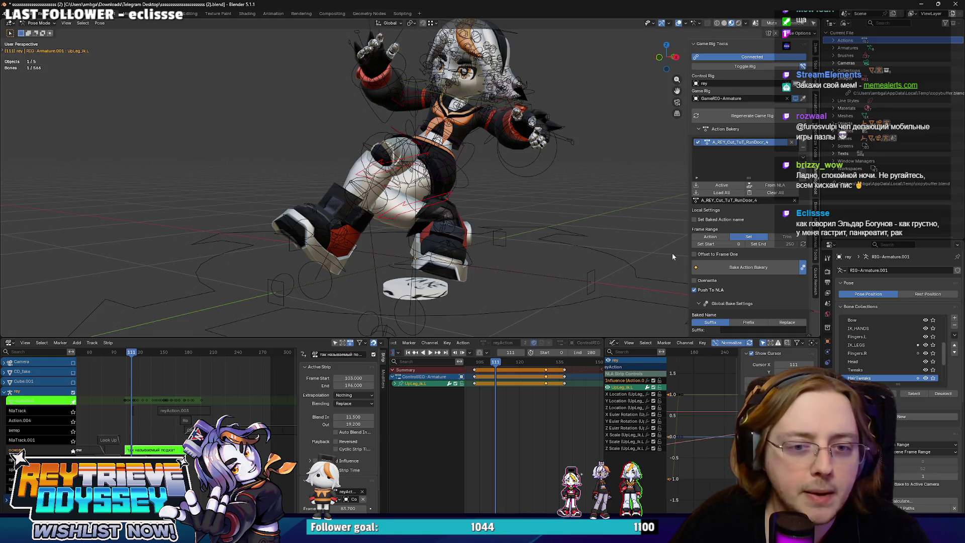
pyautogui.hotkey('ctrl', 'z')
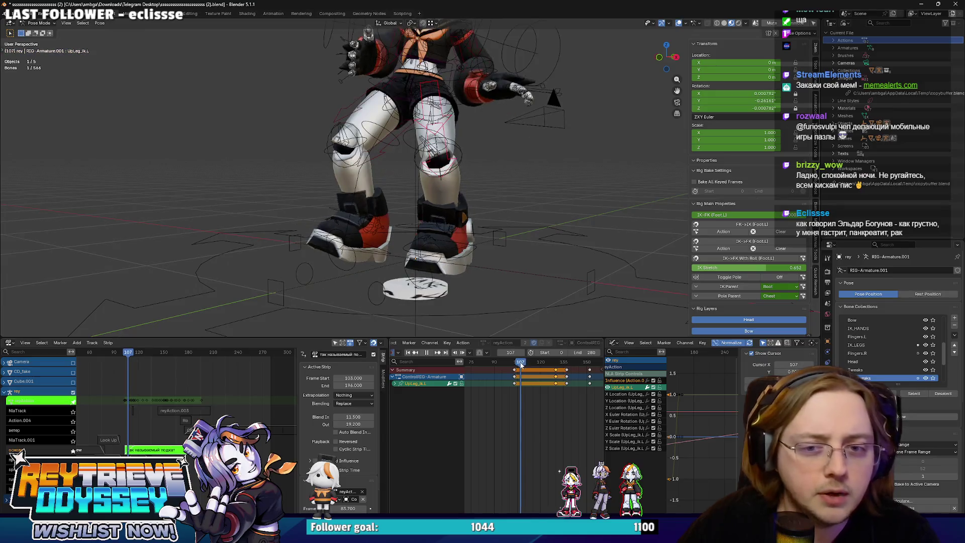
pyautogui.rightClick(783, 279)
pyautogui.click(726, 275)
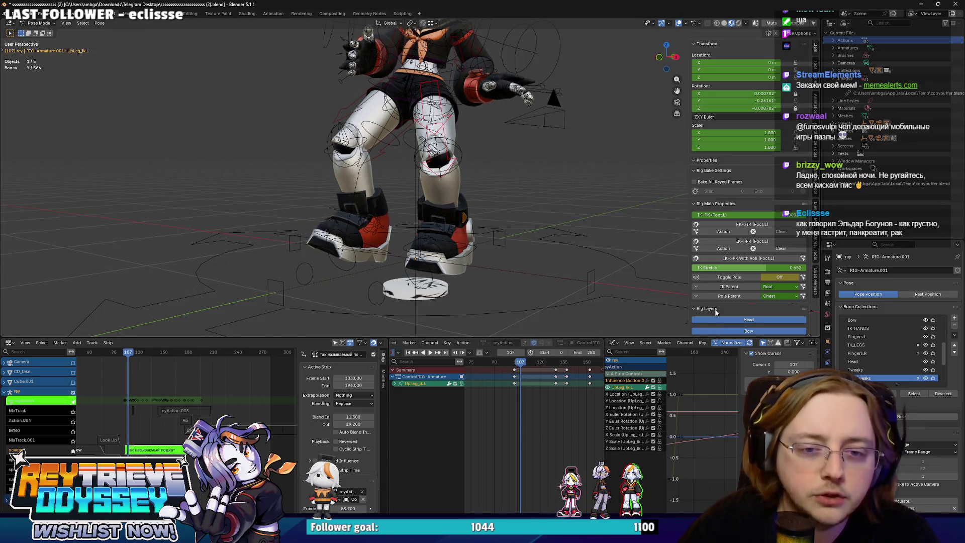
# Review the run between frames 80 and 189, then switch the rig back to Object Mode.
pyautogui.moveTo(517, 364); pyautogui.dragTo(572, 362)
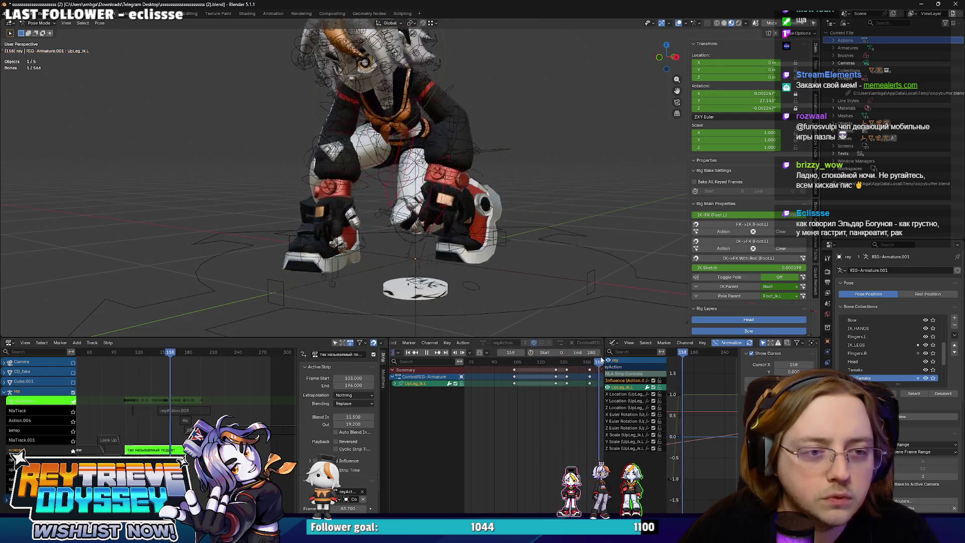
pyautogui.press('space')
pyautogui.scroll(-3, 527, 402)
pyautogui.press('Up')
pyautogui.moveTo(539, 329)
pyautogui.mouseDown(button='middle')
pyautogui.moveTo(508, 260)
pyautogui.moveTo(481, 229)
pyautogui.mouseUp(button='middle')
pyautogui.scroll(-3, 483, 229)
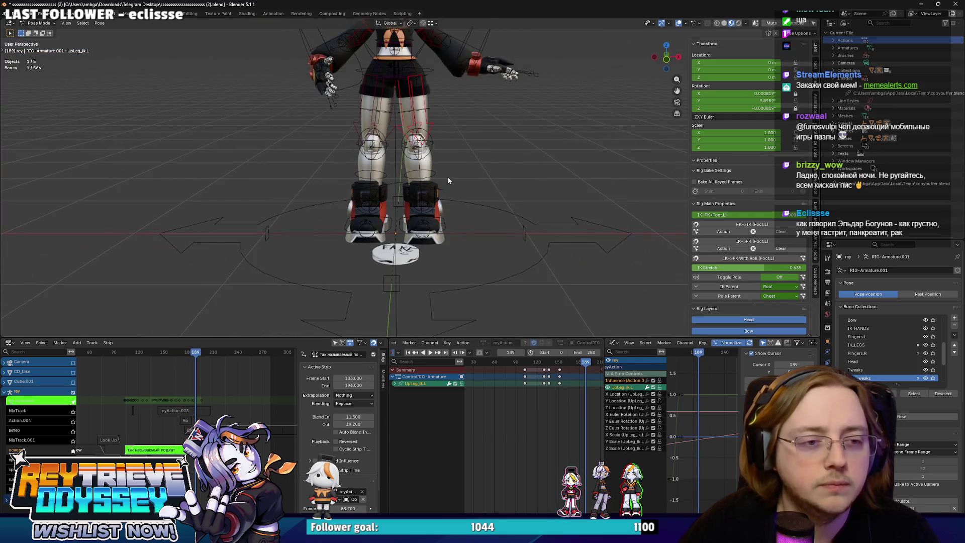
pyautogui.moveTo(532, 360); pyautogui.dragTo(506, 361)
pyautogui.press('space')
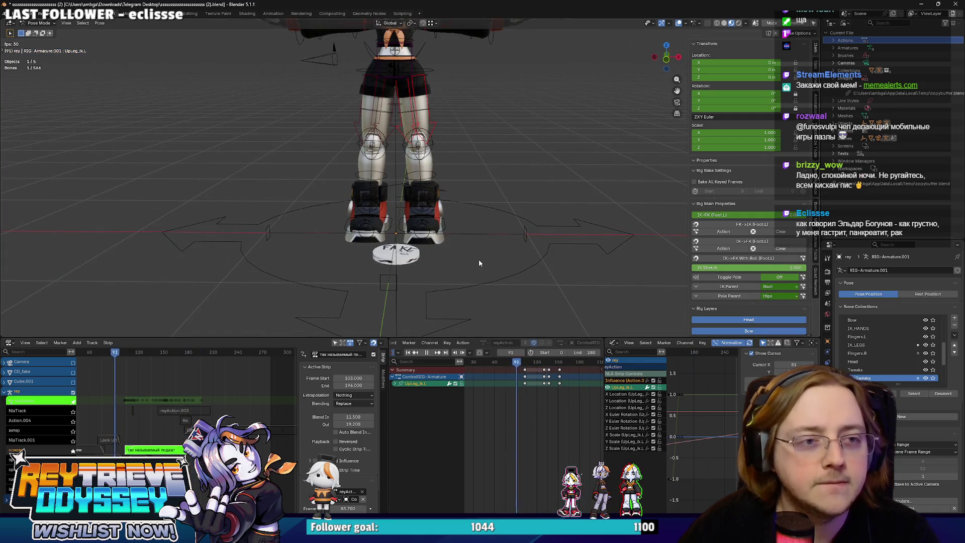
pyautogui.press('space')
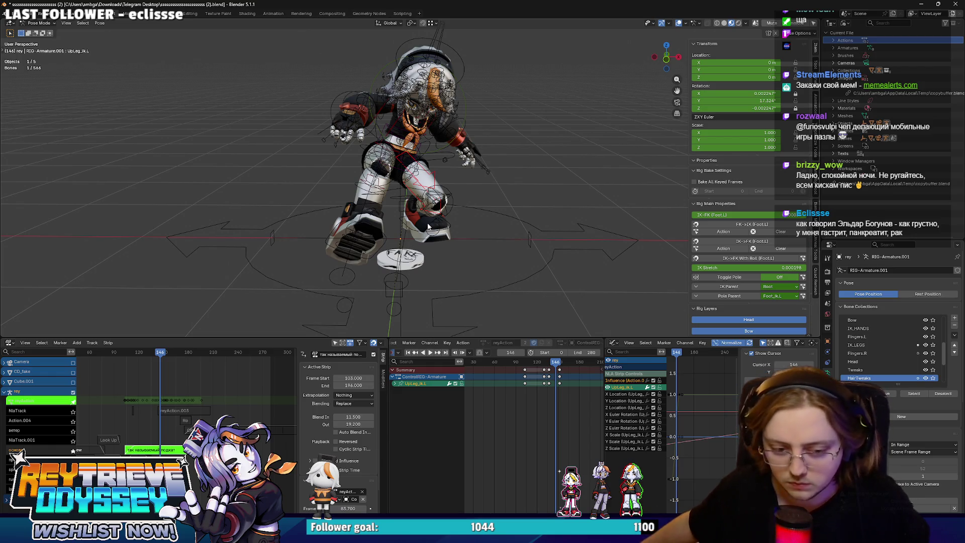
pyautogui.moveTo(428, 227)
pyautogui.mouseDown(button='middle')
pyautogui.moveTo(439, 168)
pyautogui.moveTo(514, 176)
pyautogui.moveTo(444, 252)
pyautogui.mouseUp(button='middle')
pyautogui.hotkey('ctrl', 'Tab')
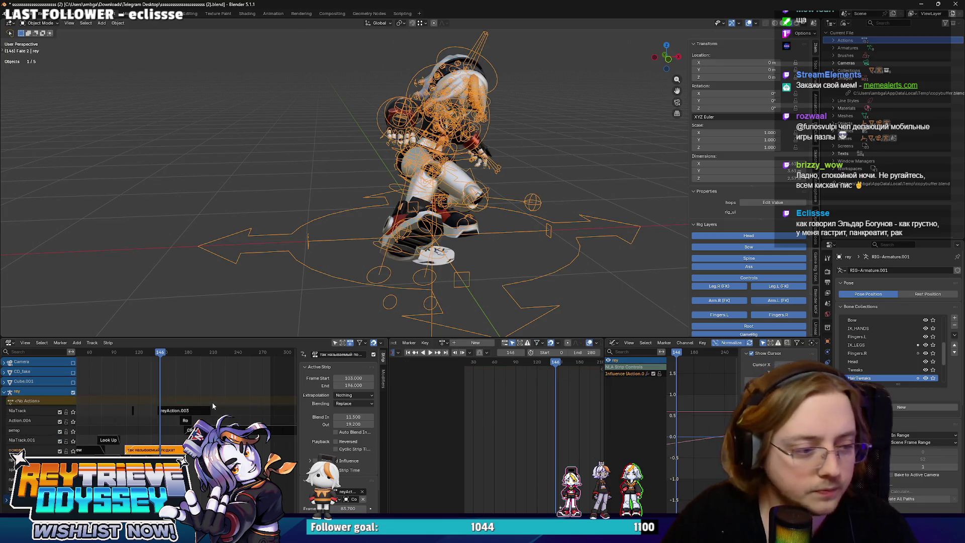
# Leave the strip's action and replay the cutscene from around frame 80 with overlays hidden.
pyautogui.press('Tab')
pyautogui.click(150, 356)
pyautogui.press('space')
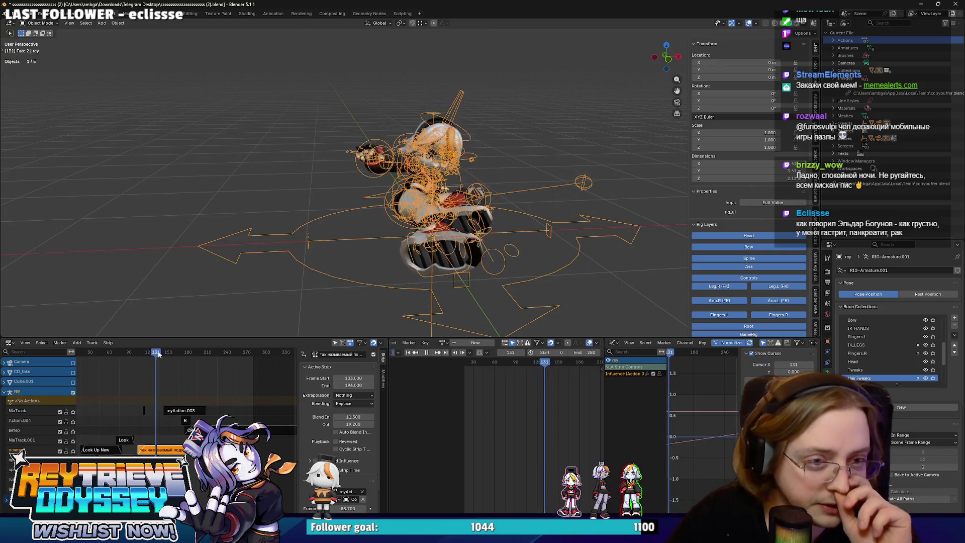
pyautogui.click(141, 354)
pyautogui.press('KP_0')
pyautogui.click(743, 22)
pyautogui.click(136, 357)
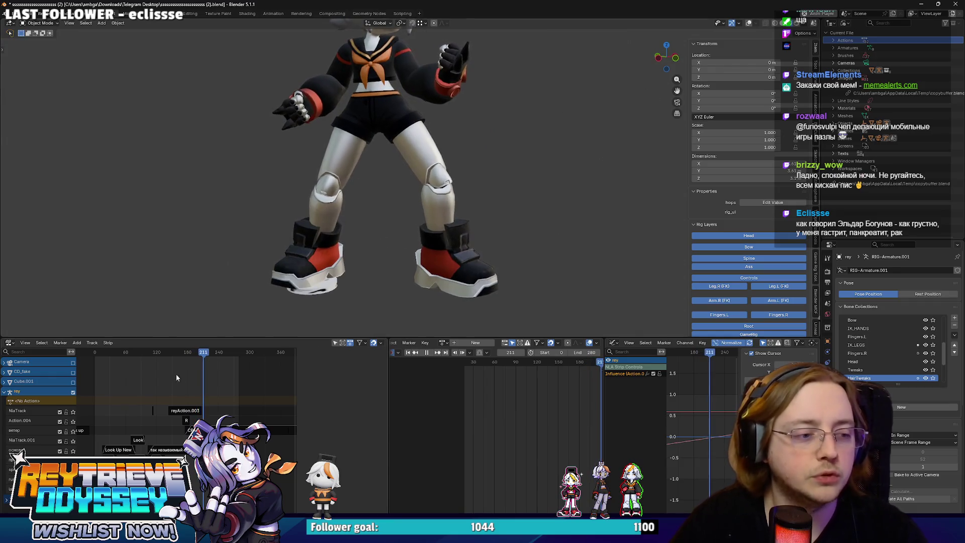
pyautogui.click(141, 352)
pyautogui.press('space')
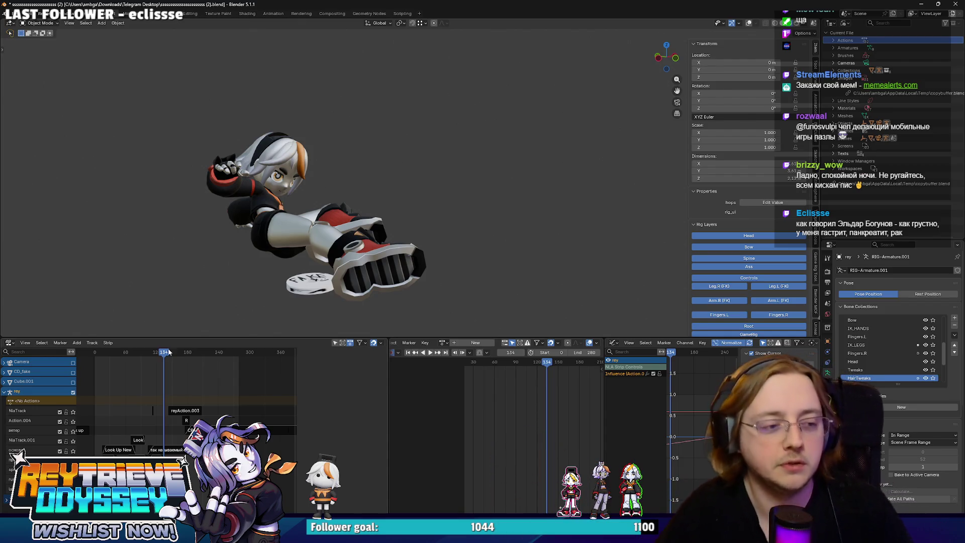
pyautogui.click(140, 351)
pyautogui.press('space')
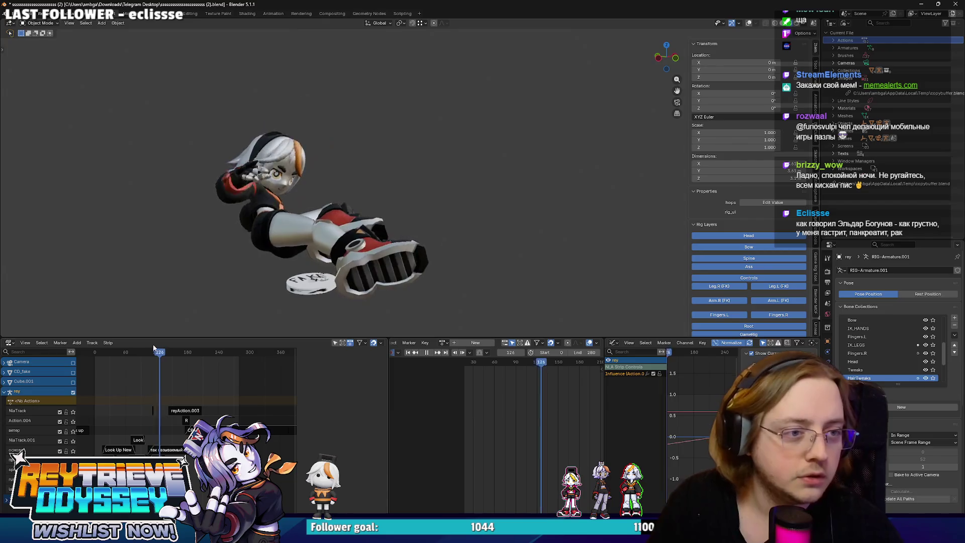
pyautogui.press('space')
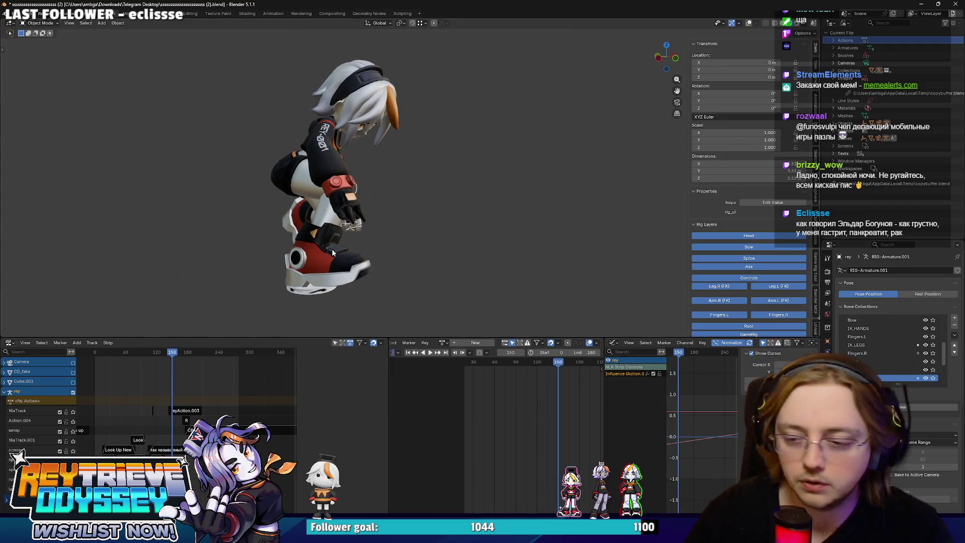
# Select all the NLA animation strips and turn the viewport overlays back on.
pyautogui.moveTo(332, 253); pyautogui.dragTo(397, 208, button='middle')
pyautogui.scroll(-3, 201, 386)
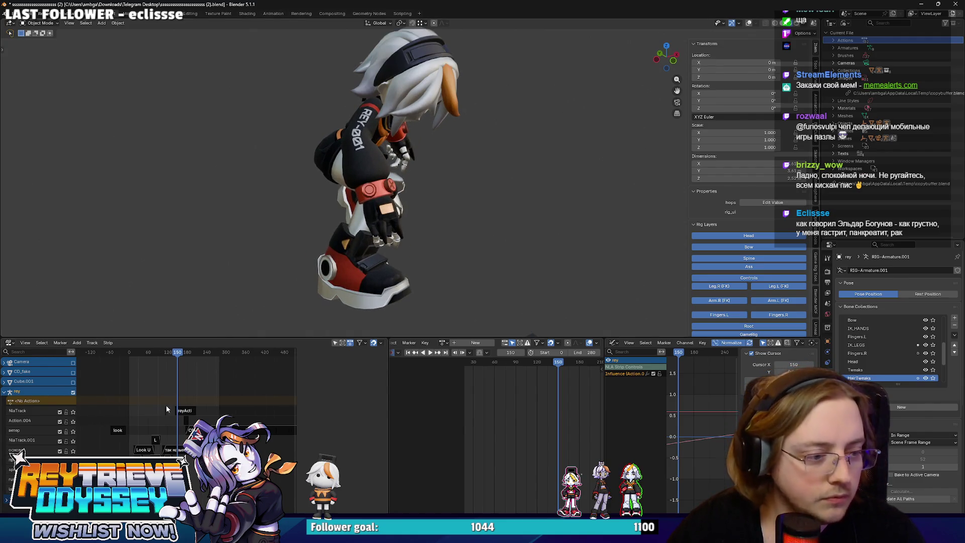
pyautogui.moveTo(129, 405)
pyautogui.mouseDown()
pyautogui.moveTo(217, 432)
pyautogui.moveTo(223, 402)
pyautogui.mouseUp()
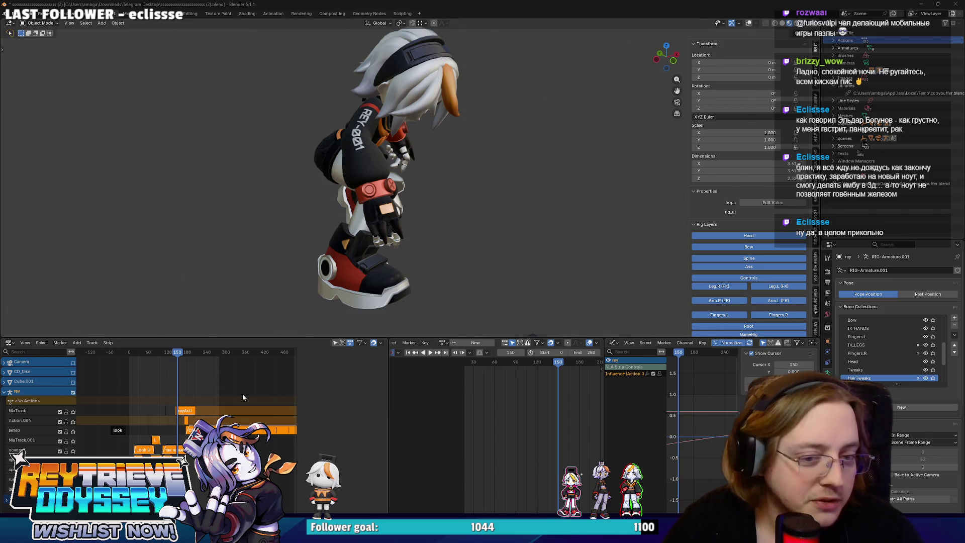
pyautogui.click(748, 23)
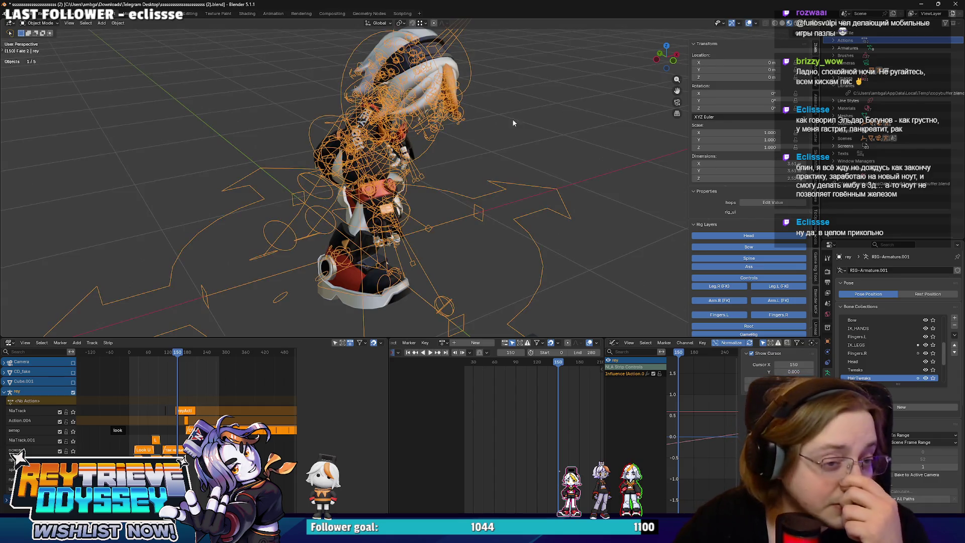
# From a low front-on view, play the animation again from around frame 118.
pyautogui.moveTo(477, 184); pyautogui.dragTo(439, 190, button='middle')
pyautogui.scroll(3, 439, 189)
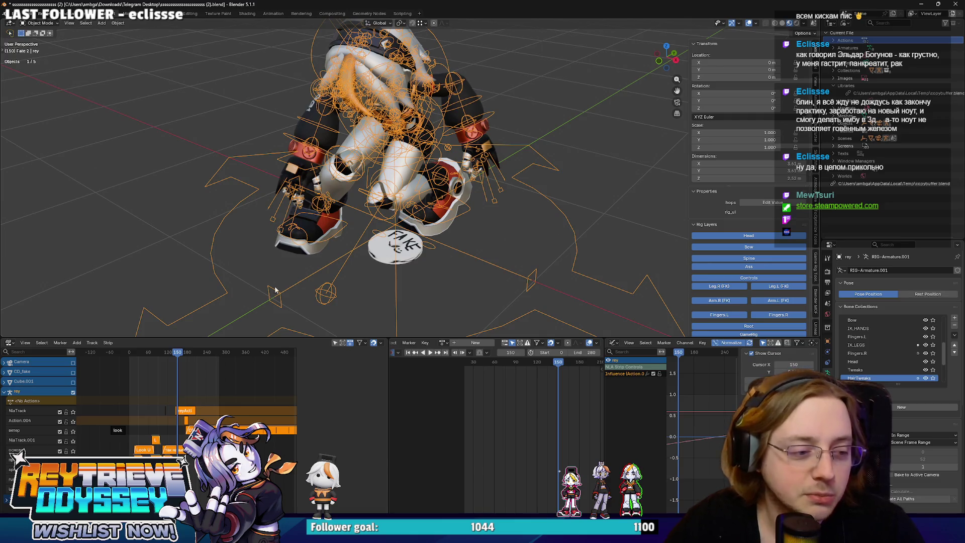
pyautogui.scroll(5, 213, 387)
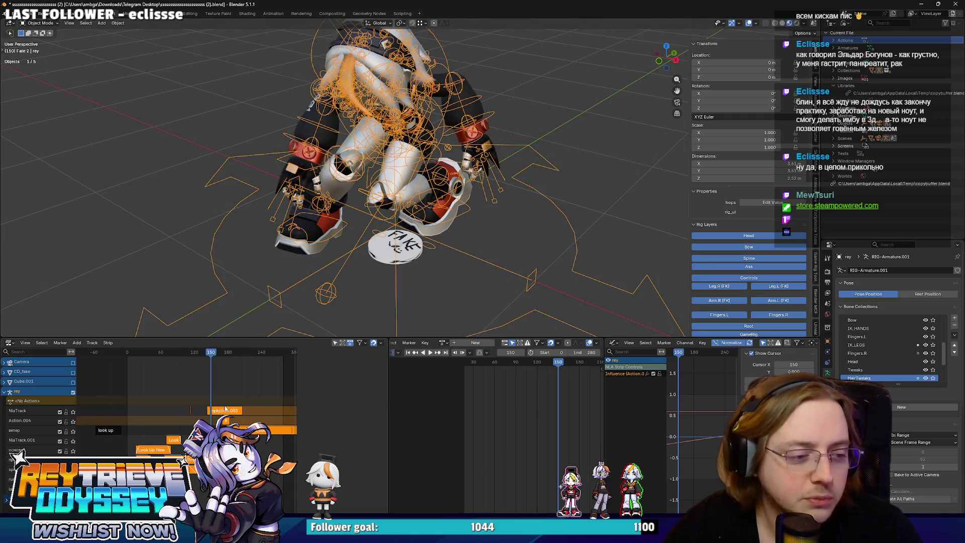
pyautogui.scroll(2, 224, 409)
pyautogui.scroll(-4, 357, 246)
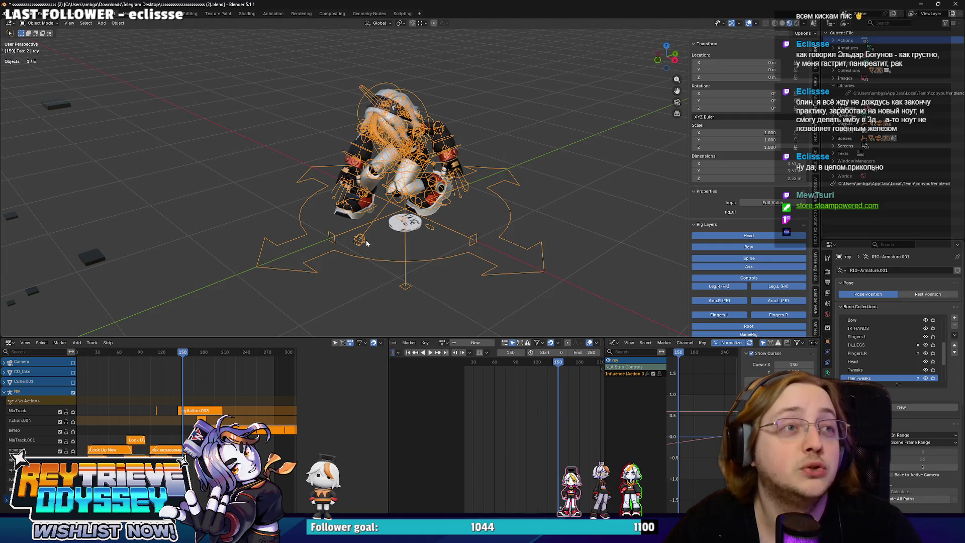
pyautogui.scroll(5, 366, 243)
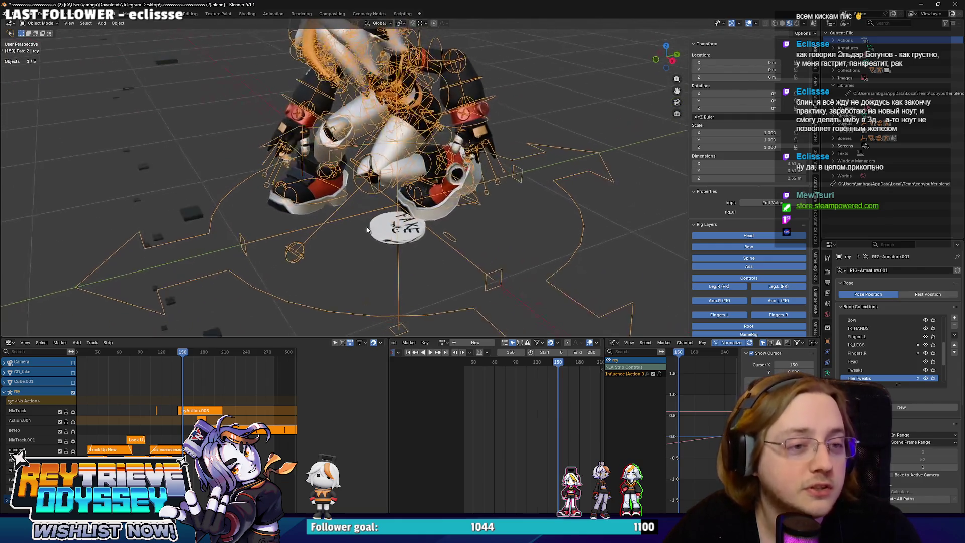
pyautogui.moveTo(389, 221); pyautogui.dragTo(387, 196, button='middle')
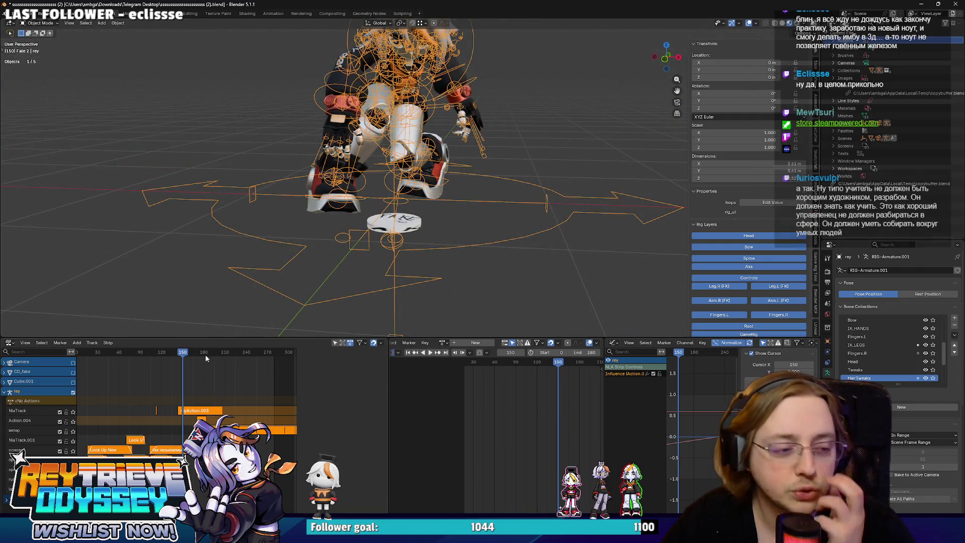
pyautogui.press('space')
pyautogui.moveTo(183, 352); pyautogui.dragTo(149, 335)
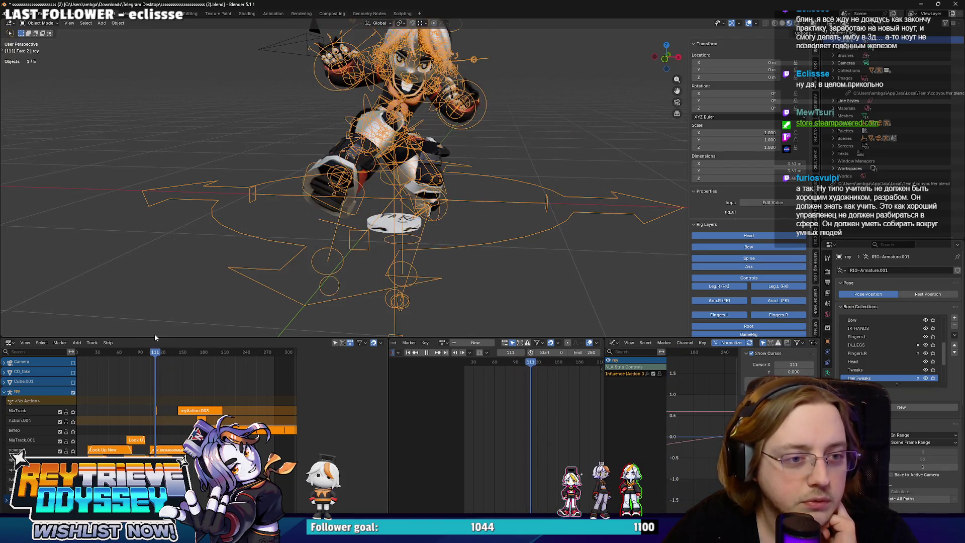
pyautogui.press('space')
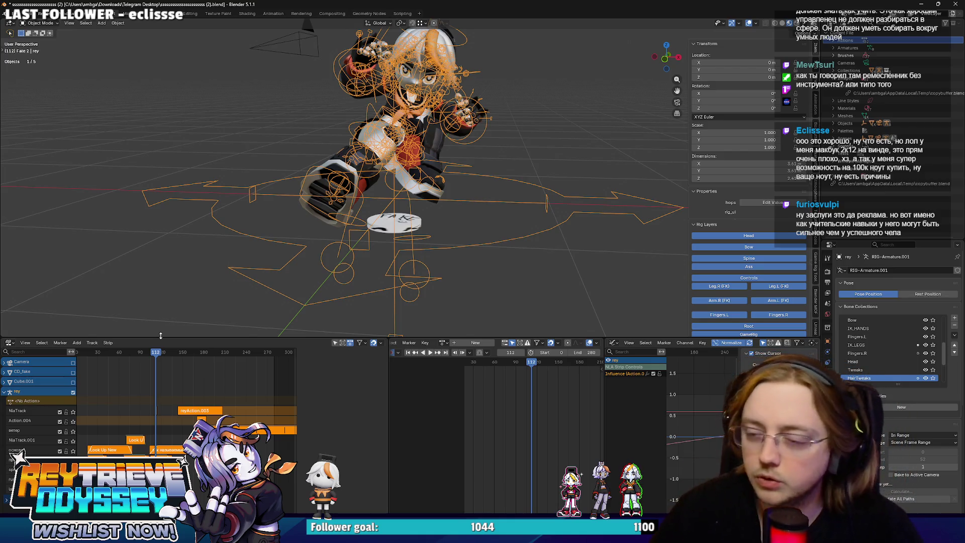
pyautogui.moveTo(221, 296); pyautogui.dragTo(279, 253, button='middle')
# Put the rig into Pose Mode and orbit around the posed character.
pyautogui.scroll(2, 279, 254)
pyautogui.hotkey('ctrl', 'Tab')
pyautogui.moveTo(352, 236)
pyautogui.mouseDown(button='middle')
pyautogui.moveTo(450, 219)
pyautogui.moveTo(425, 222)
pyautogui.mouseUp(button='middle')
pyautogui.scroll(-3, 425, 223)
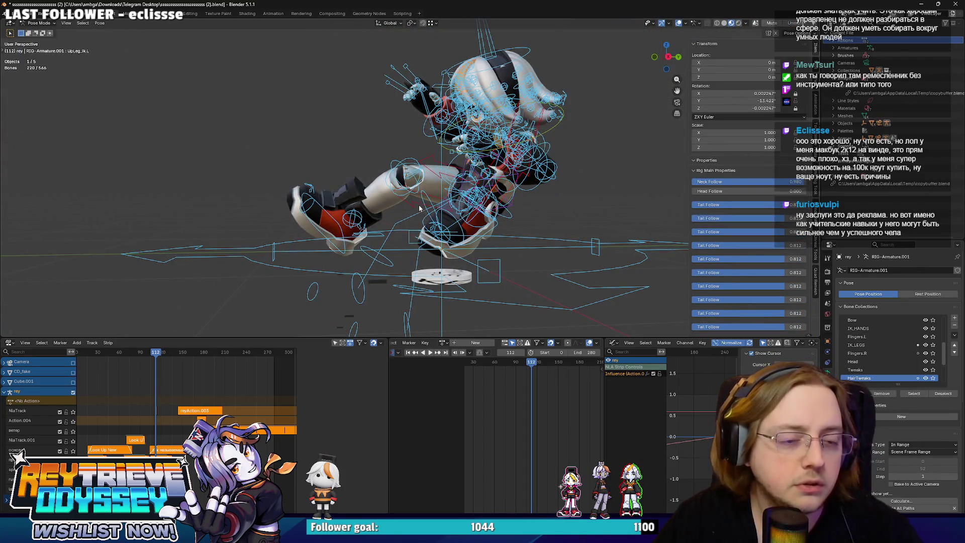
pyautogui.scroll(-3, 210, 413)
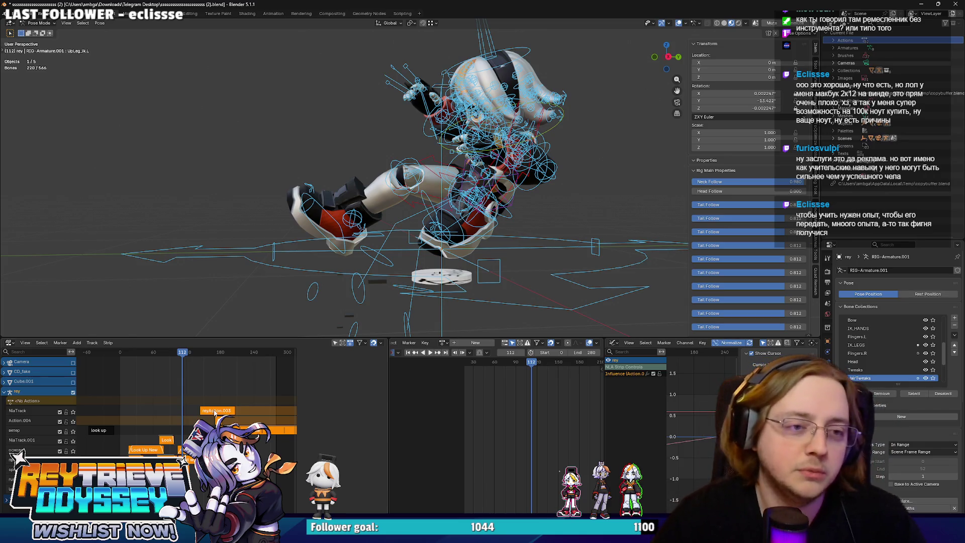
# Face the character from the front, zoom the NLA onto reyAction.002 and step back to frame 110.
pyautogui.moveTo(475, 211); pyautogui.dragTo(332, 219, button='middle')
pyautogui.scroll(5, 196, 420)
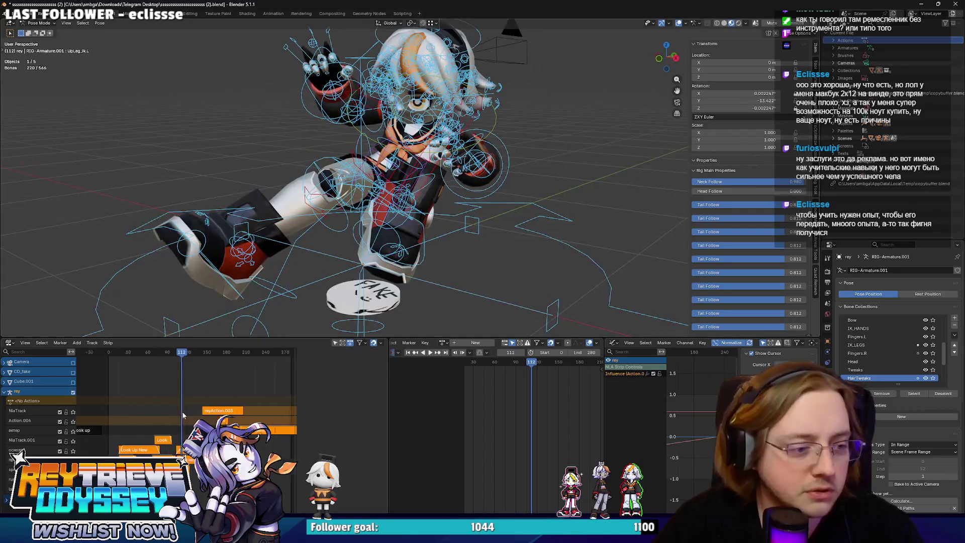
pyautogui.scroll(10, 196, 419)
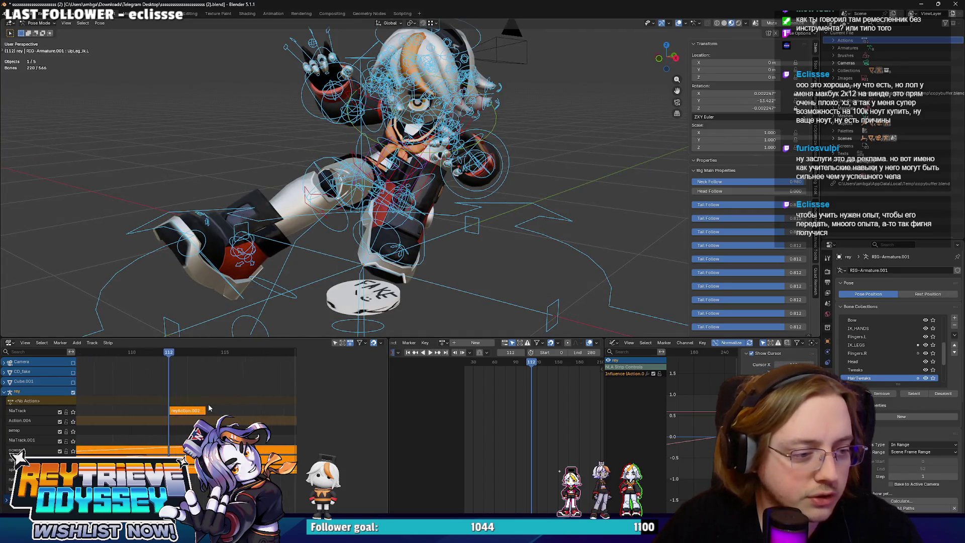
pyautogui.scroll(-12, 184, 403)
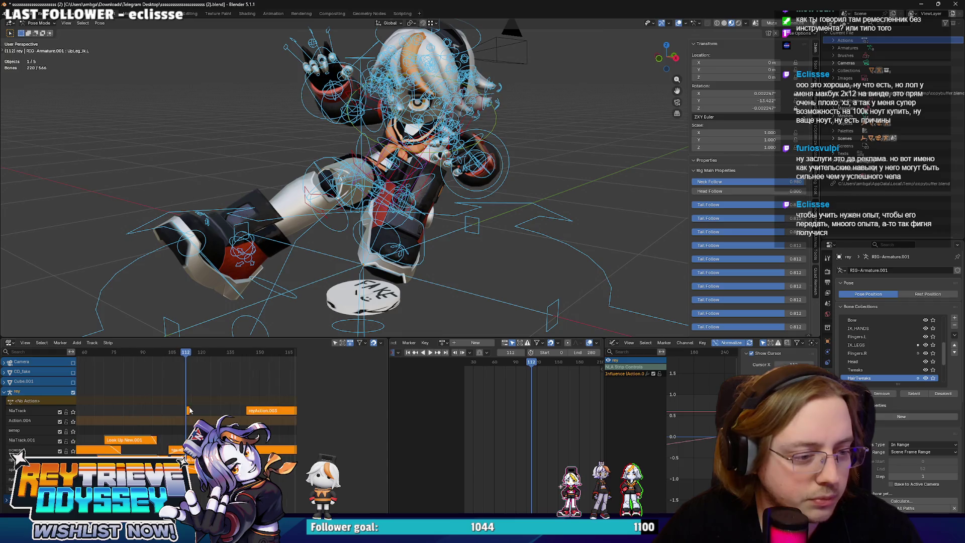
pyautogui.scroll(-15, 184, 407)
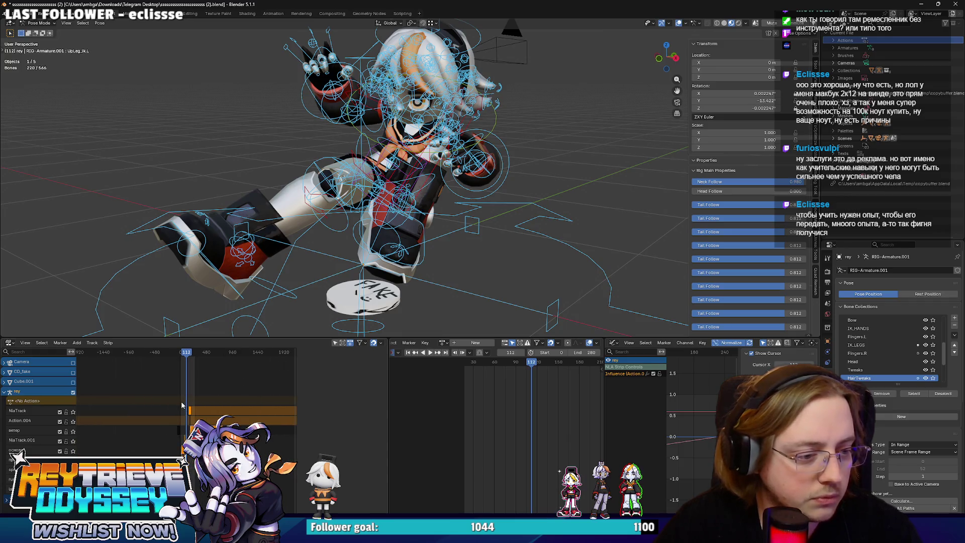
pyautogui.scroll(8, 181, 401)
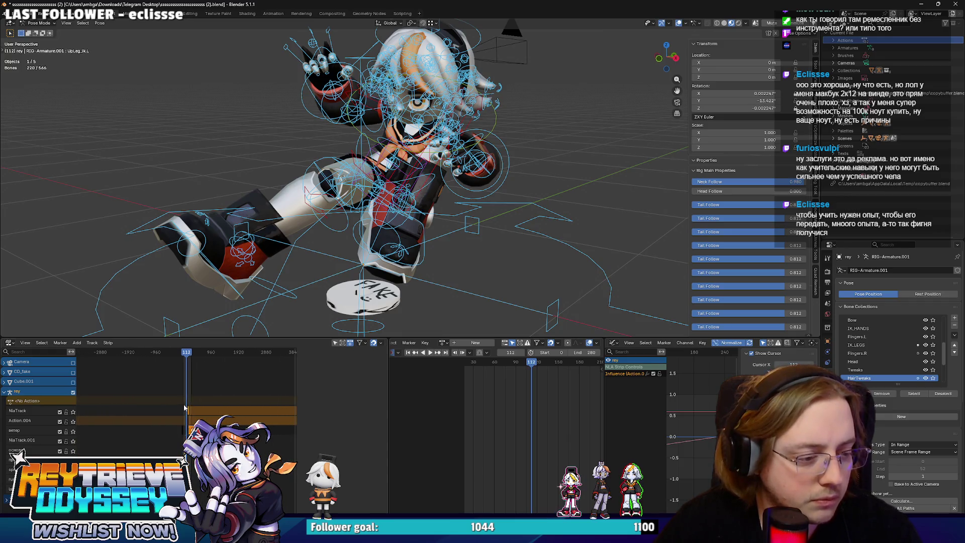
pyautogui.scroll(10, 185, 412)
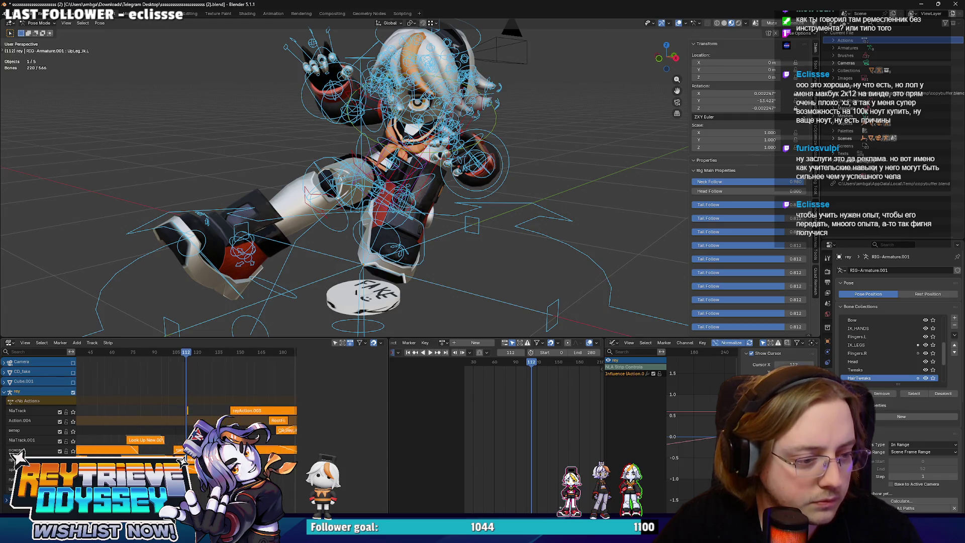
pyautogui.scroll(7, 179, 425)
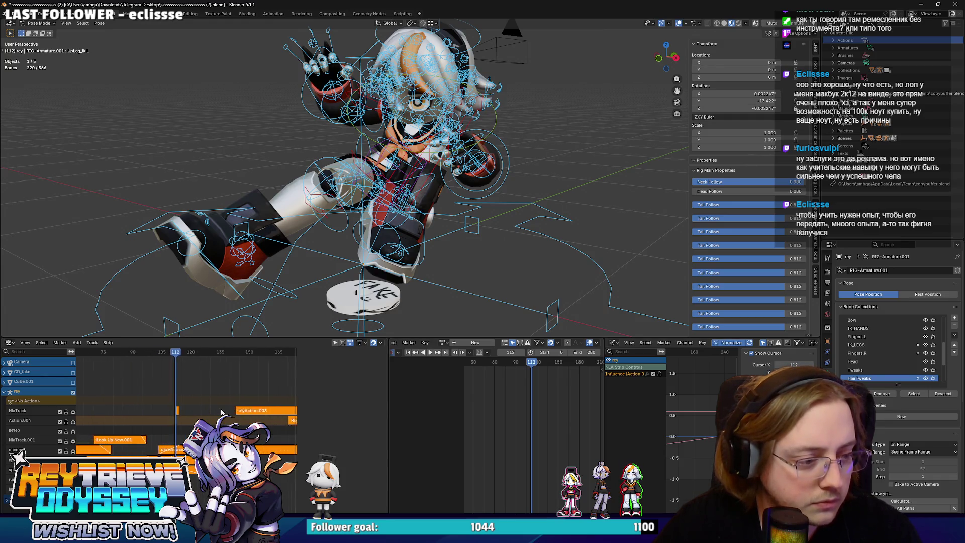
pyautogui.scroll(6, 174, 415)
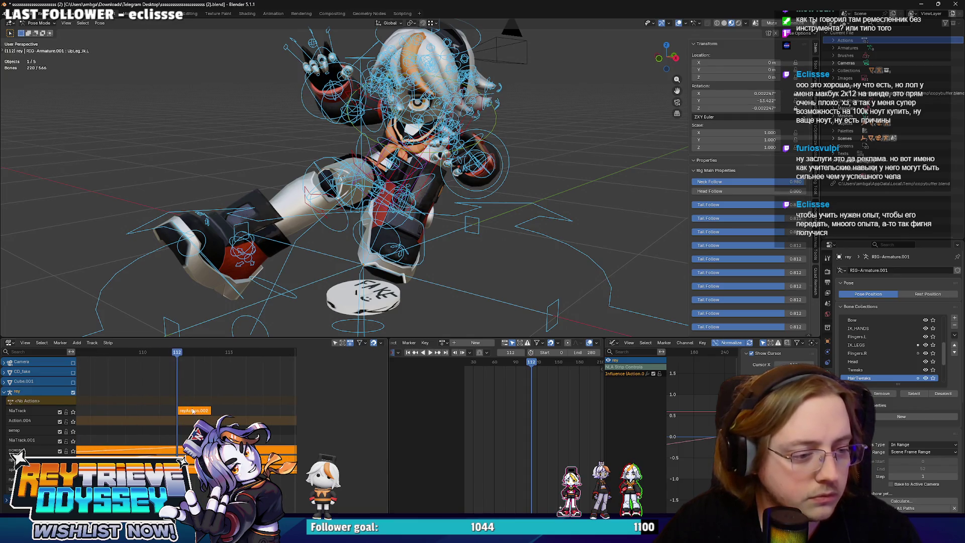
pyautogui.press('Left')
pyautogui.press('Left')
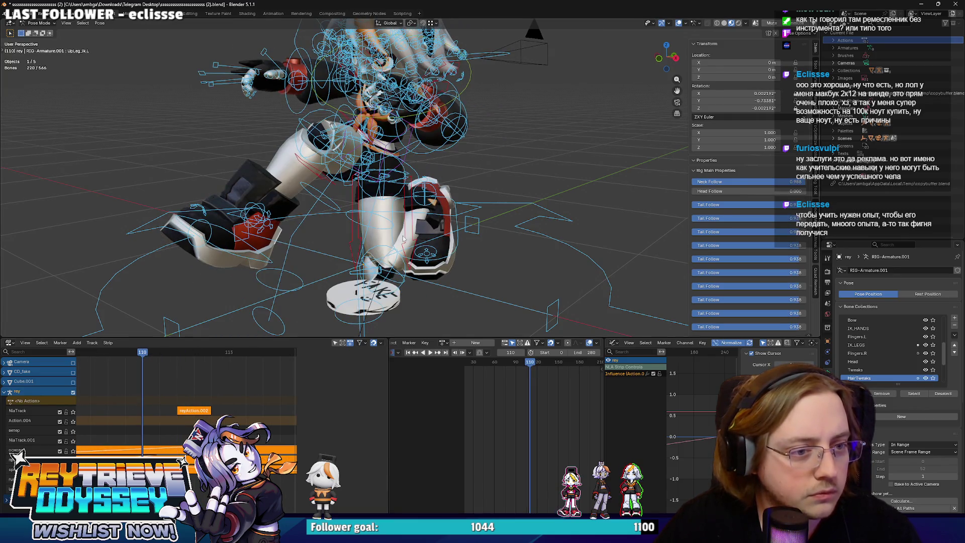
# Select a leg control bone in tweak mode, switch its pole target off and keyframe that change.
pyautogui.click(404, 239)
pyautogui.scroll(-2, 263, 360)
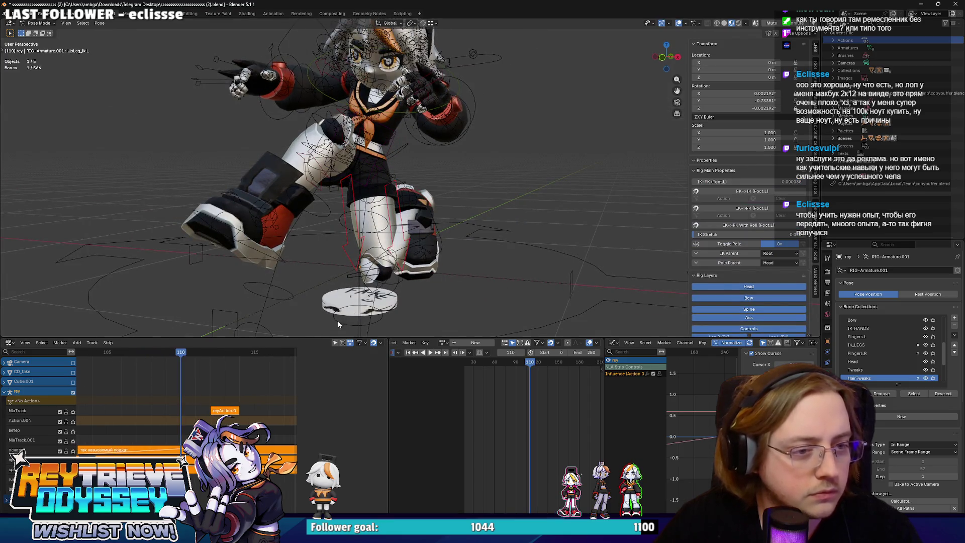
pyautogui.press('n')
pyautogui.press('Tab')
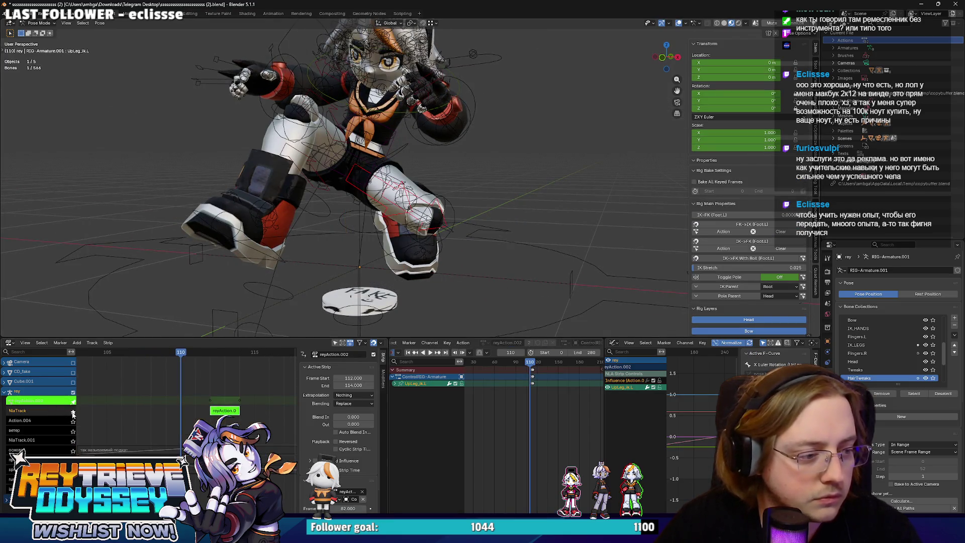
pyautogui.press('r')
pyautogui.press('r')
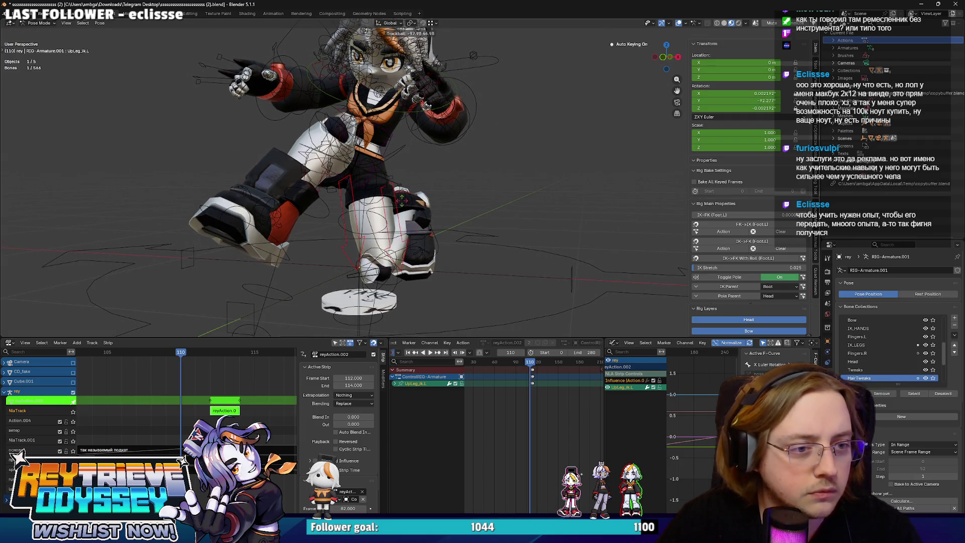
pyautogui.press('Escape')
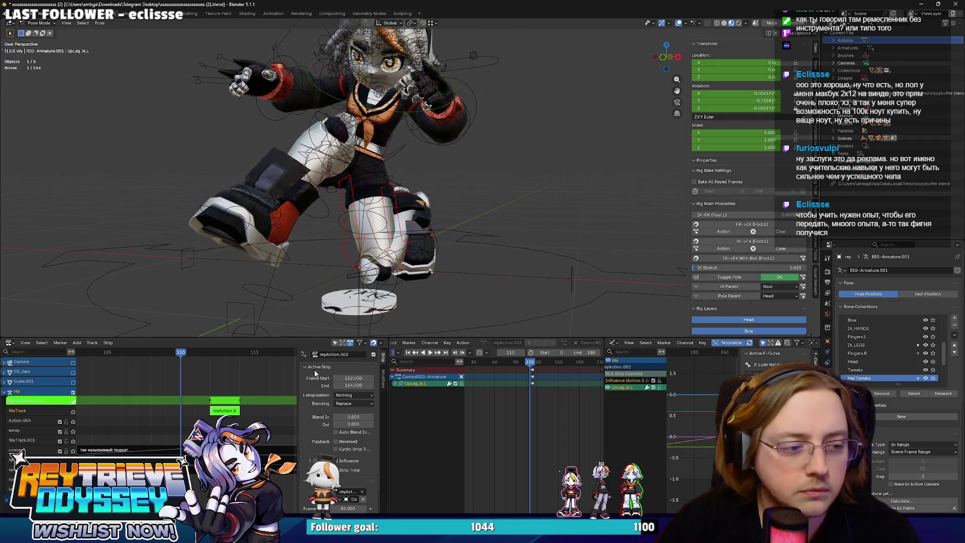
pyautogui.click(783, 279)
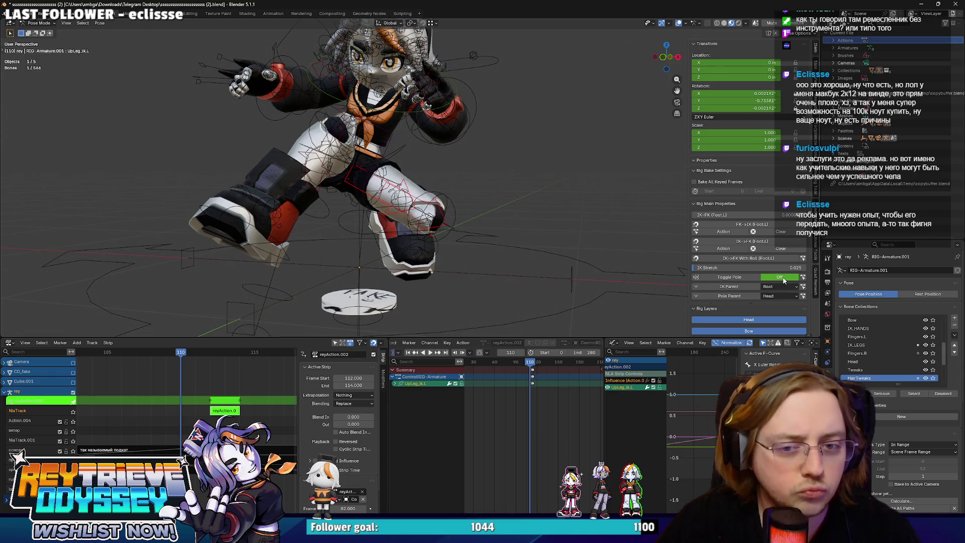
pyautogui.rightClick(779, 279)
pyautogui.click(779, 279)
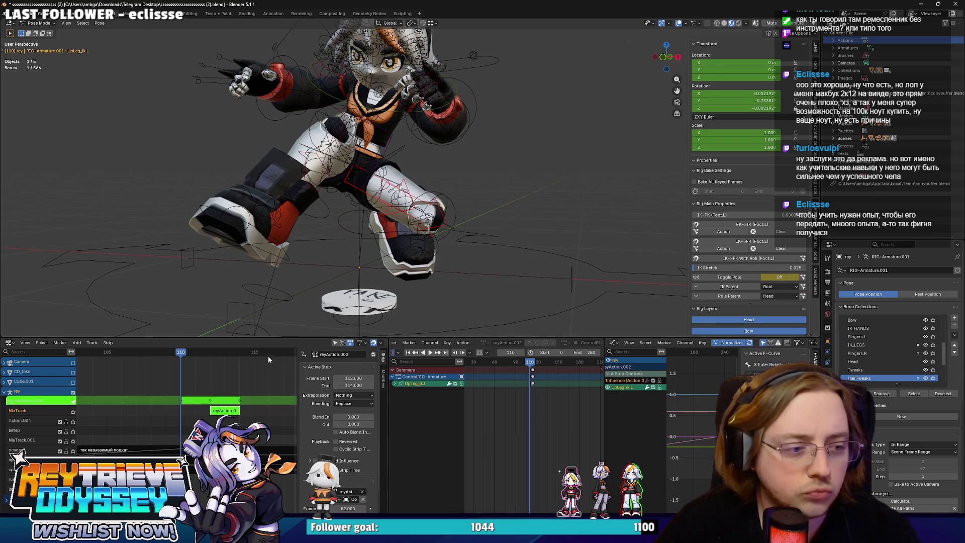
# Play the run animation close on the legs, select Foot_ik.L and scrub frames 110–112.
pyautogui.moveTo(453, 221)
pyautogui.mouseDown(button='middle')
pyautogui.moveTo(369, 227)
pyautogui.moveTo(399, 220)
pyautogui.moveTo(372, 241)
pyautogui.mouseUp(button='middle')
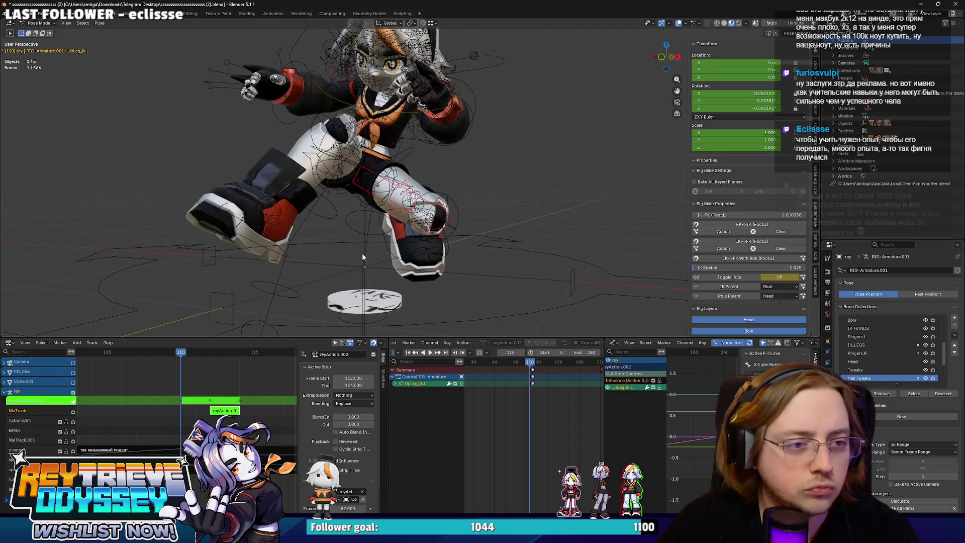
pyautogui.press('space')
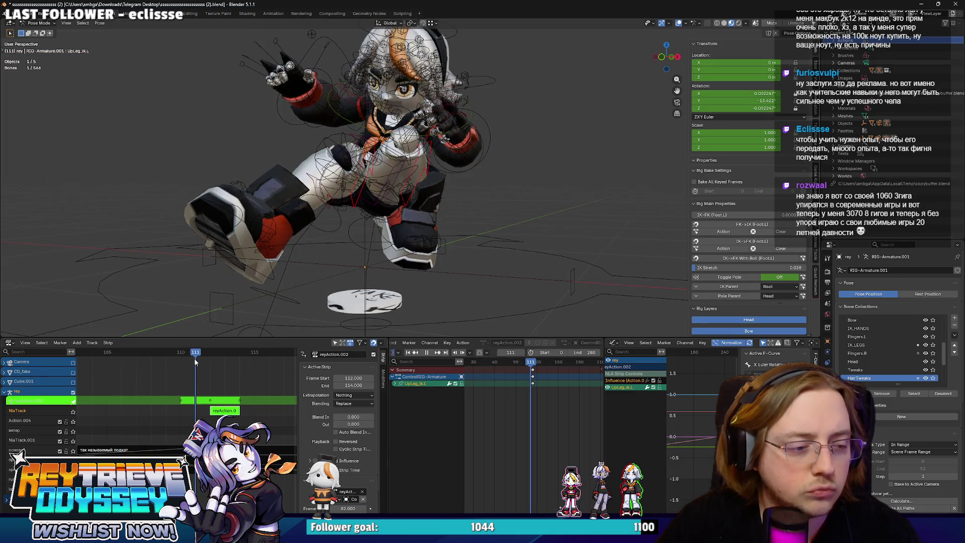
pyautogui.moveTo(358, 242)
pyautogui.mouseDown(button='middle')
pyautogui.moveTo(398, 180)
pyautogui.moveTo(338, 183)
pyautogui.moveTo(477, 256)
pyautogui.moveTo(468, 270)
pyautogui.mouseUp(button='middle')
pyautogui.click(474, 253)
pyautogui.moveTo(201, 354); pyautogui.dragTo(225, 355)
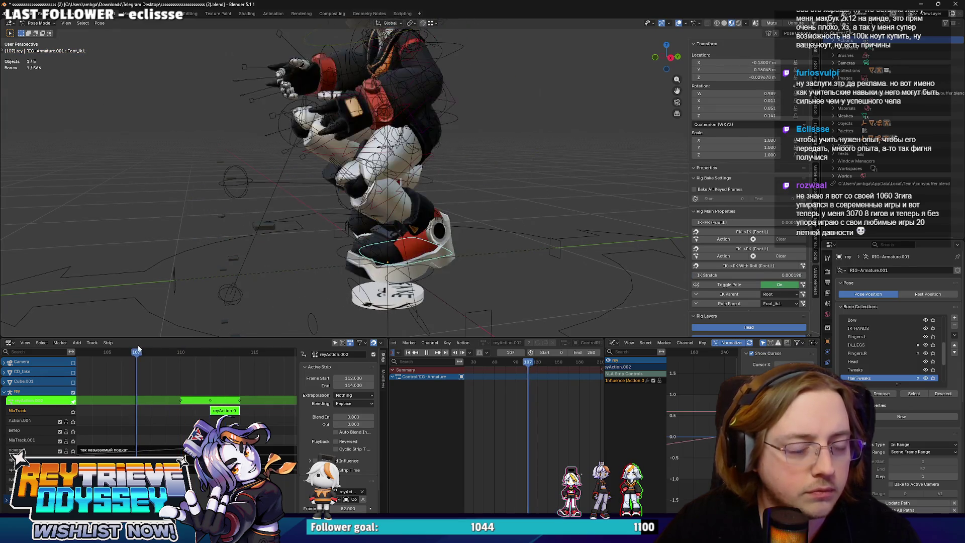
pyautogui.scroll(-5, 150, 346)
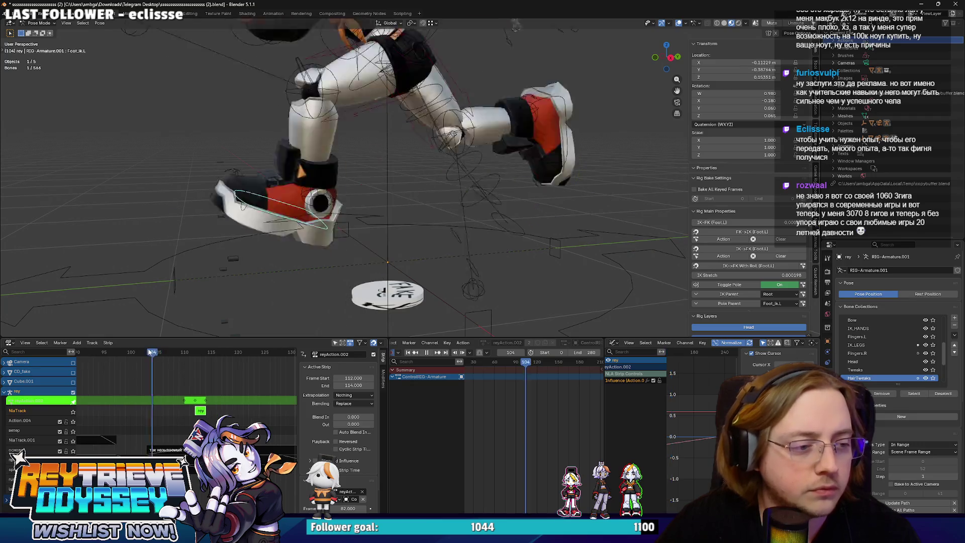
pyautogui.press('space')
pyautogui.moveTo(176, 351)
pyautogui.mouseDown()
pyautogui.moveTo(154, 354)
pyautogui.moveTo(194, 355)
pyautogui.mouseUp()
# Replay the animation from a front view, then return the rig to Object Mode.
pyautogui.moveTo(327, 236); pyautogui.dragTo(468, 240, button='middle')
pyautogui.press('space')
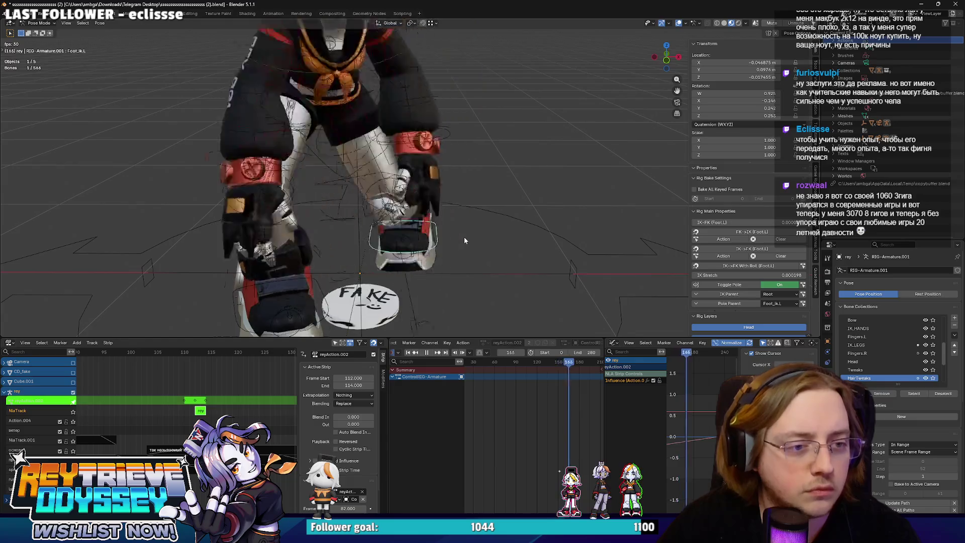
pyautogui.scroll(-10, 463, 237)
pyautogui.press('space')
pyautogui.hotkey('ctrl', 'Tab')
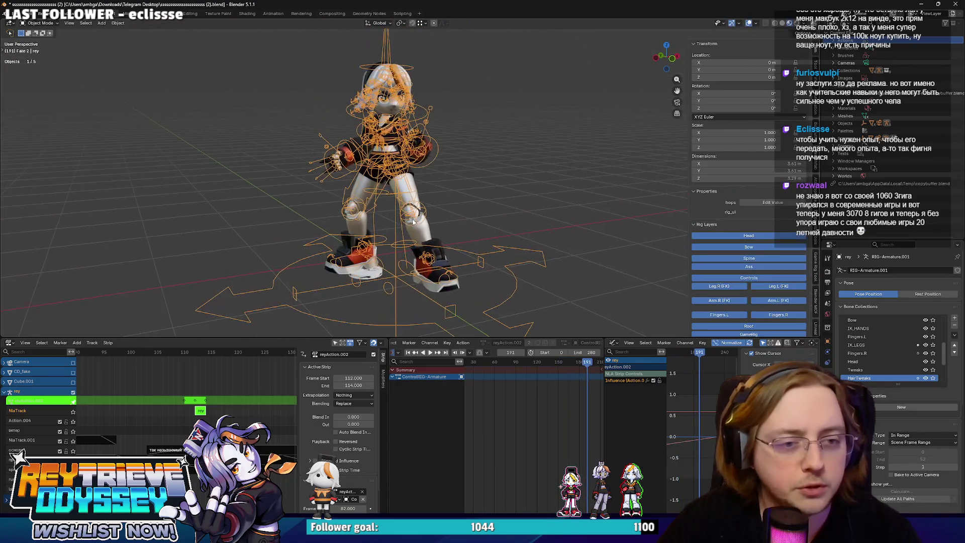
# Save the blend file and exit tweak mode on the rey strip.
pyautogui.hotkey('ctrl', 's')
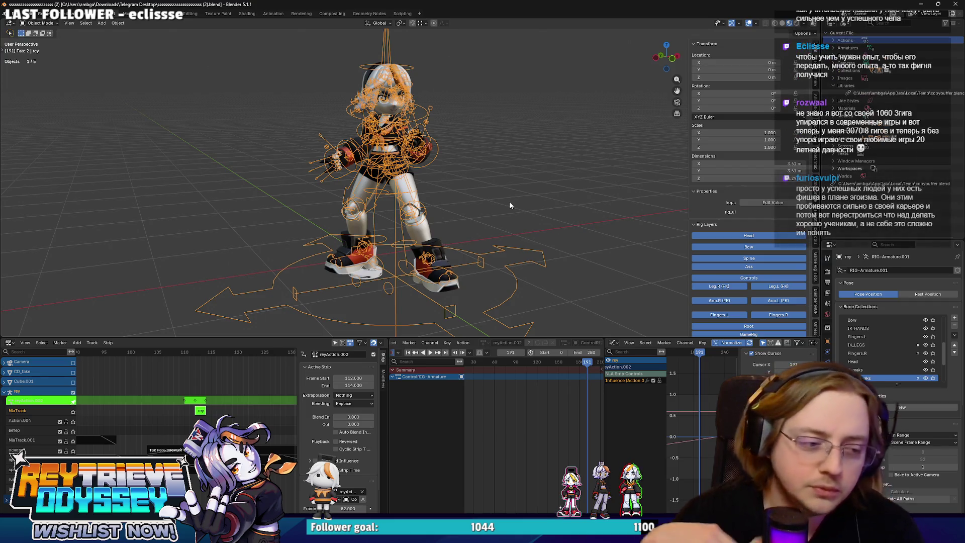
pyautogui.scroll(-10, 208, 401)
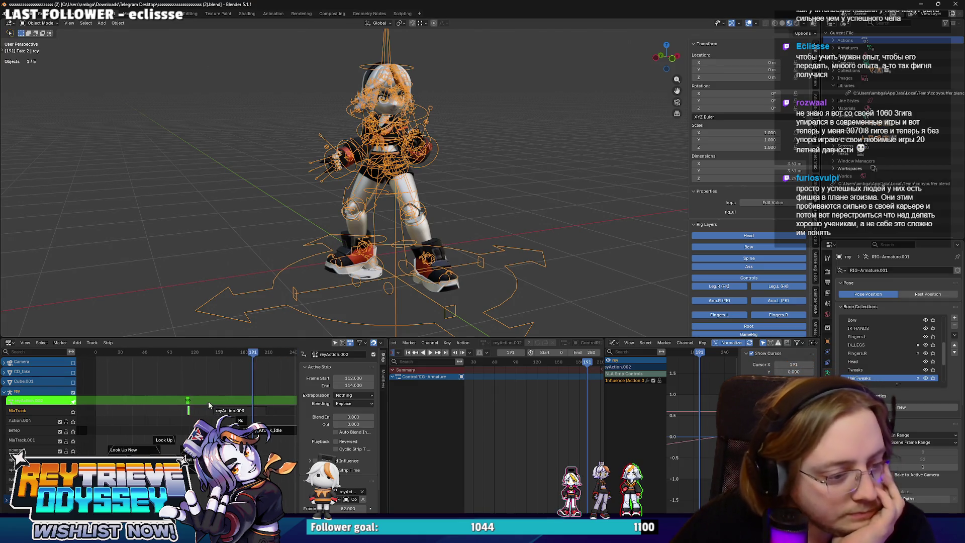
pyautogui.press('Tab')
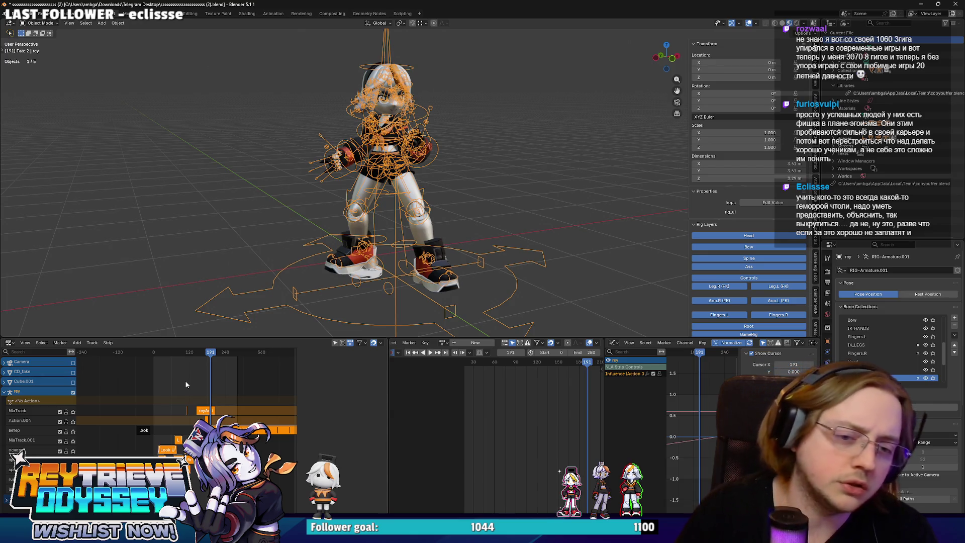
pyautogui.scroll(6, 435, 165)
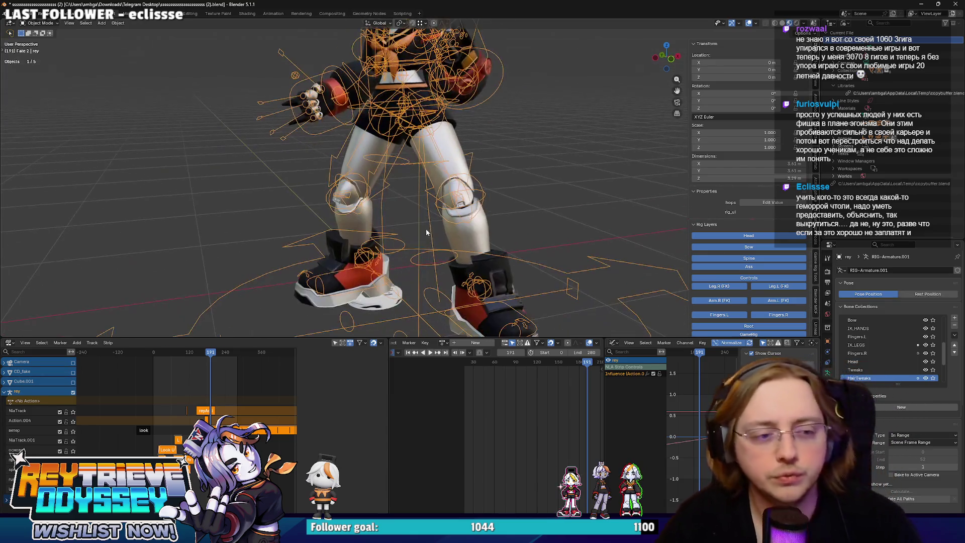
# Use Solid shading with Texture color, frame the character, and select the SM_Rey_WithGloves mesh.
pyautogui.moveTo(430, 231); pyautogui.dragTo(411, 203, button='middle')
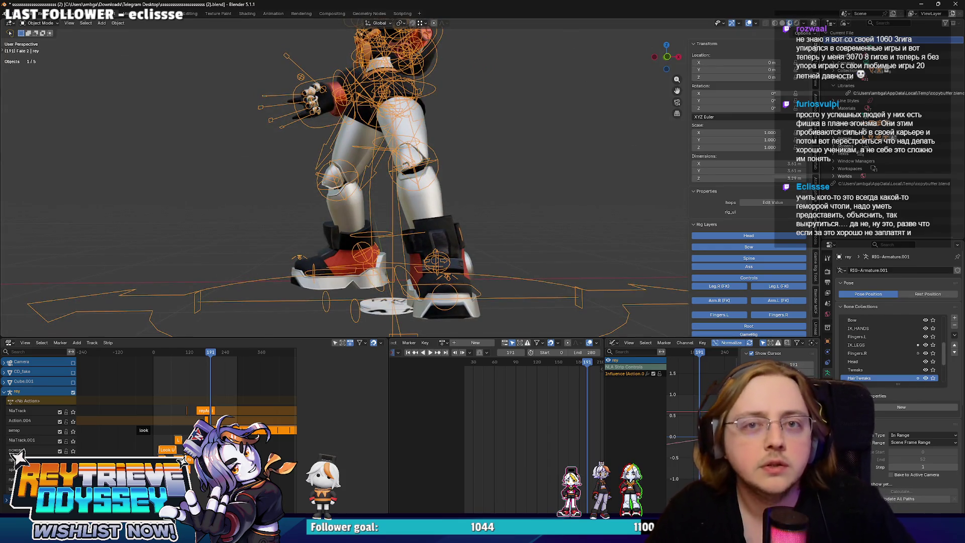
pyautogui.click(781, 23)
pyautogui.press('Home')
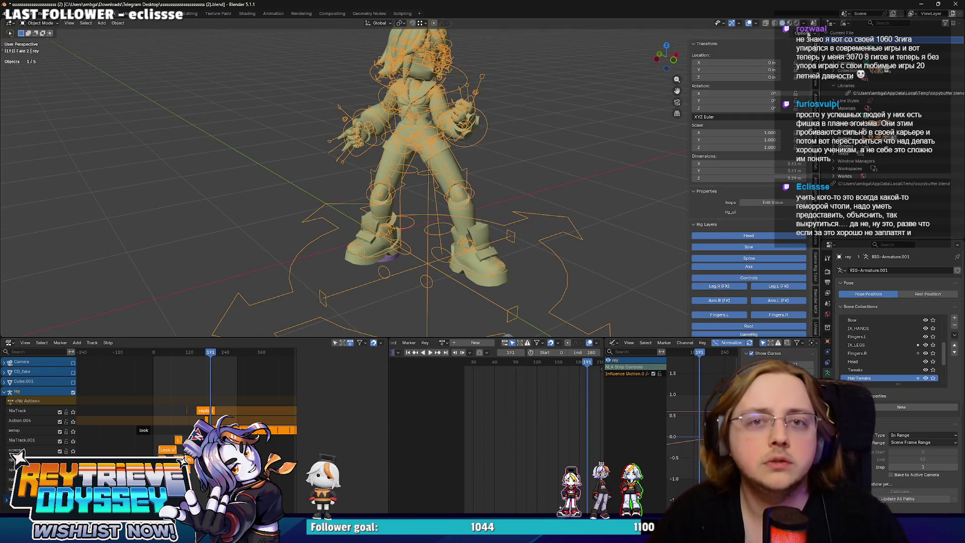
pyautogui.click(804, 24)
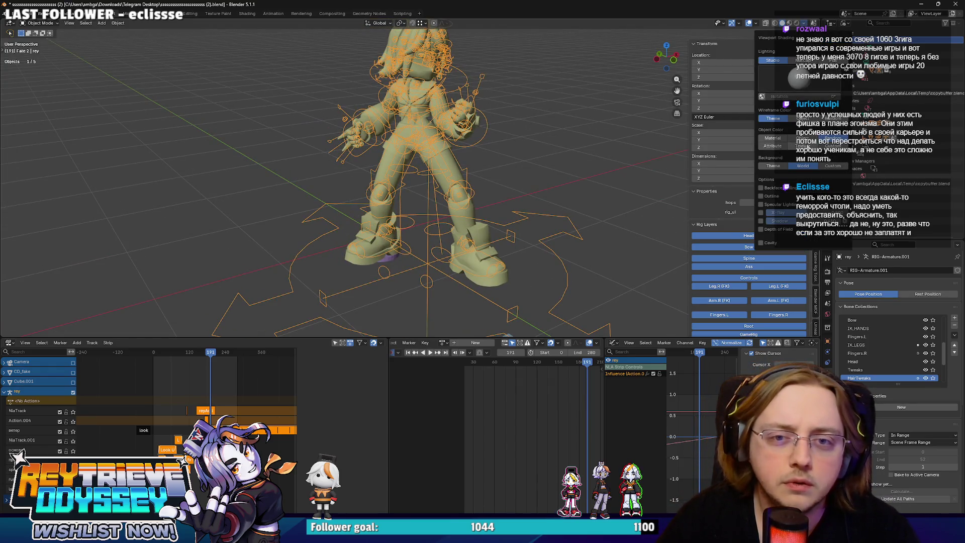
pyautogui.click(773, 145)
pyautogui.moveTo(469, 120); pyautogui.dragTo(451, 175, button='middle')
pyautogui.scroll(8, 451, 174)
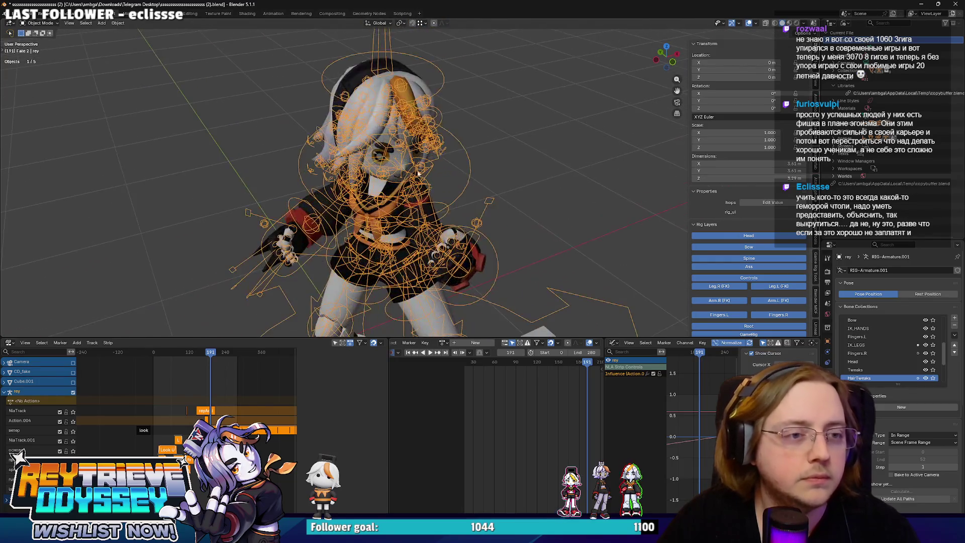
pyautogui.click(403, 156)
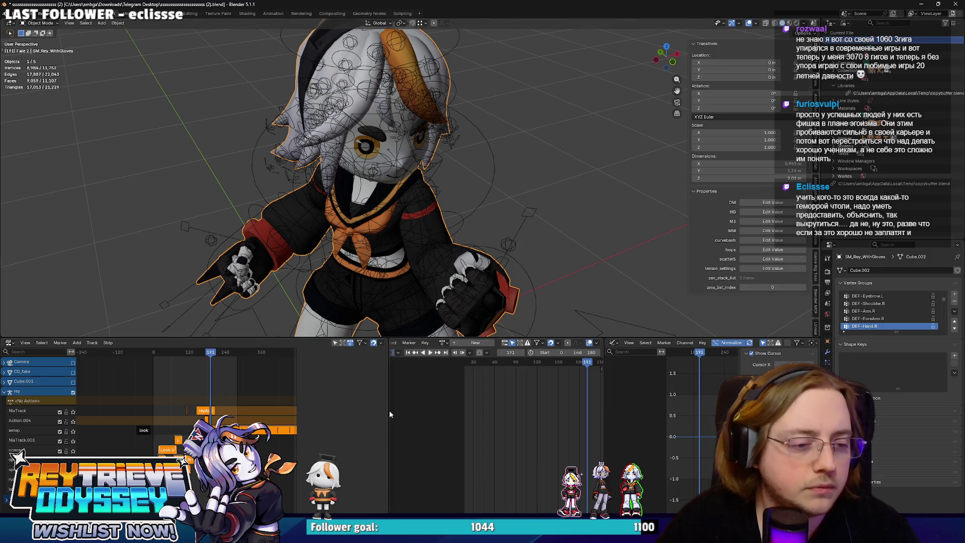
# Turn the Graph Editor into a Shader Editor and inspect Material.001's texture node.
pyautogui.click(612, 345)
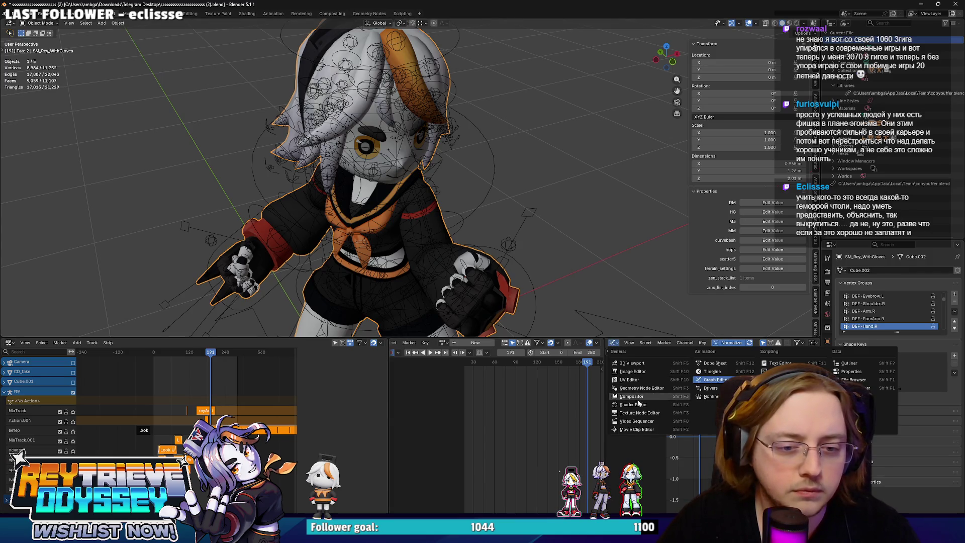
pyautogui.click(671, 409)
pyautogui.moveTo(701, 424); pyautogui.dragTo(677, 443, button='middle')
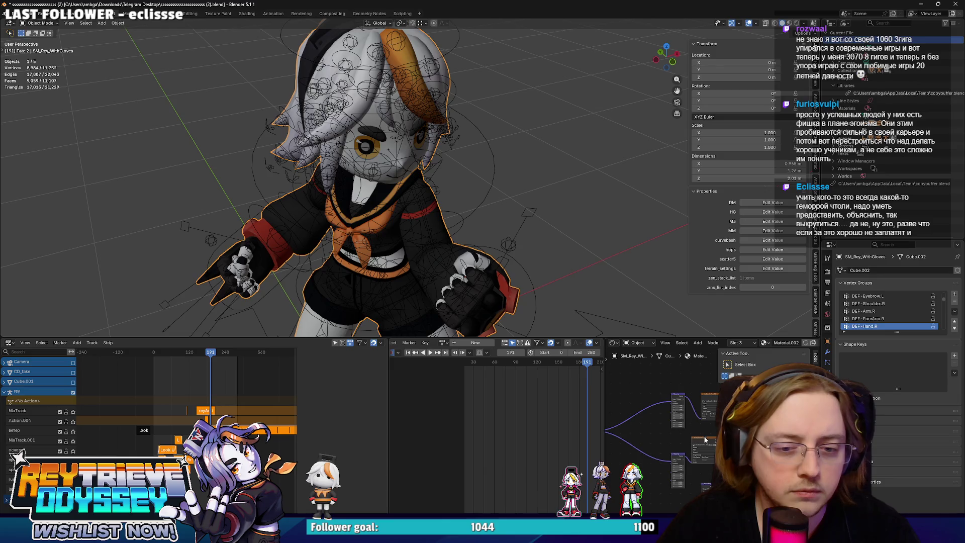
pyautogui.click(827, 405)
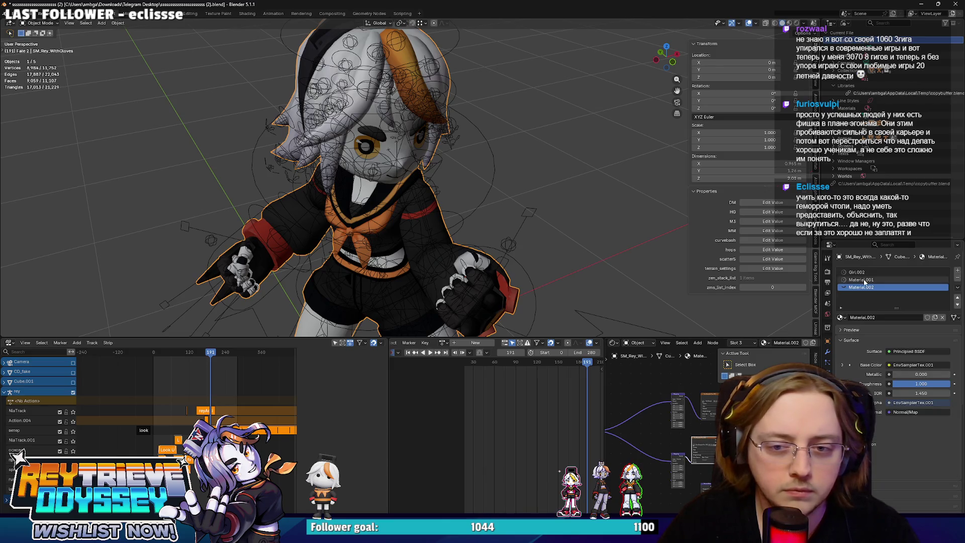
pyautogui.click(860, 280)
pyautogui.click(693, 469)
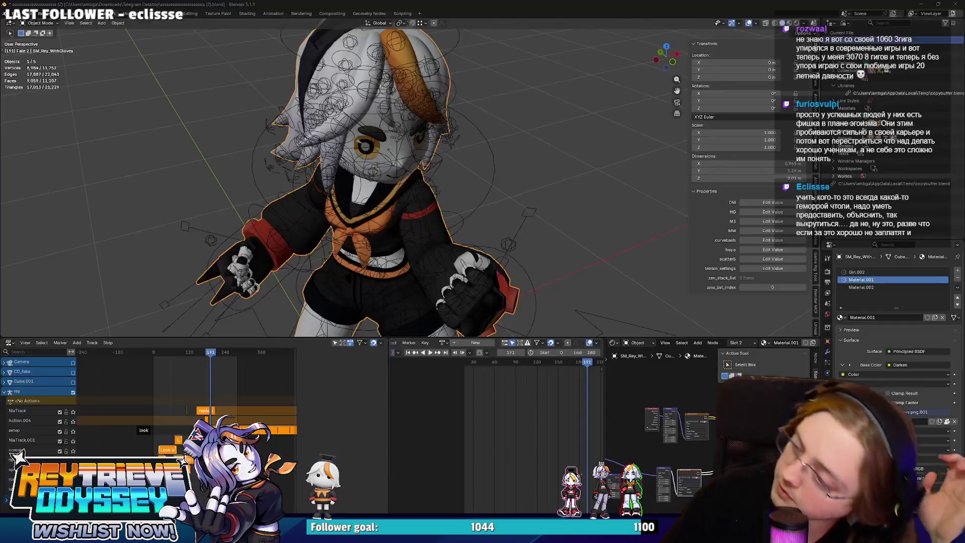
# Select the rey armature, select all its bones in Pose Mode, then return to Object Mode.
pyautogui.moveTo(437, 224); pyautogui.dragTo(510, 192, button='middle')
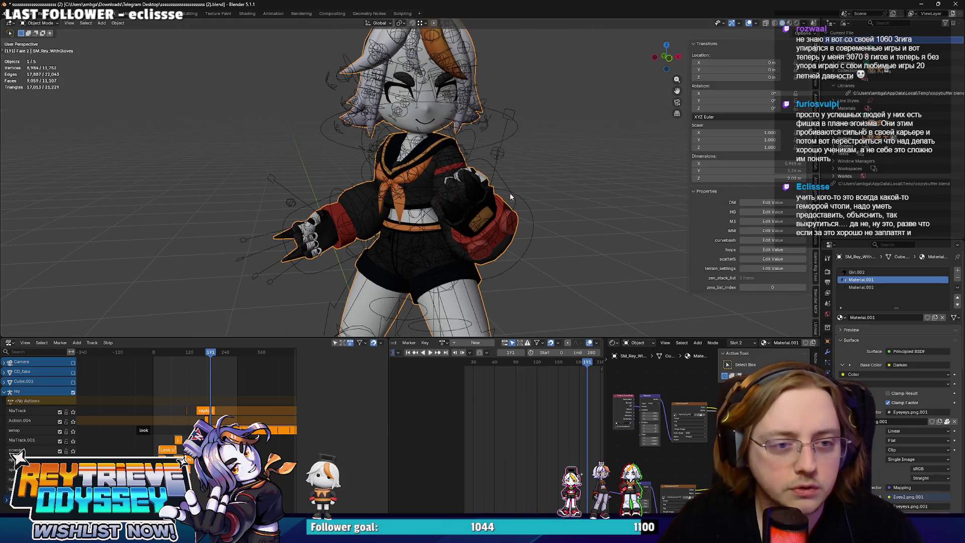
pyautogui.click(512, 195)
pyautogui.hotkey('ctrl', 'Tab')
pyautogui.moveTo(490, 246)
pyautogui.mouseDown(button='middle')
pyautogui.moveTo(482, 236)
pyautogui.moveTo(467, 245)
pyautogui.mouseUp(button='middle')
pyautogui.press('a')
pyautogui.hotkey('ctrl', 'Tab')
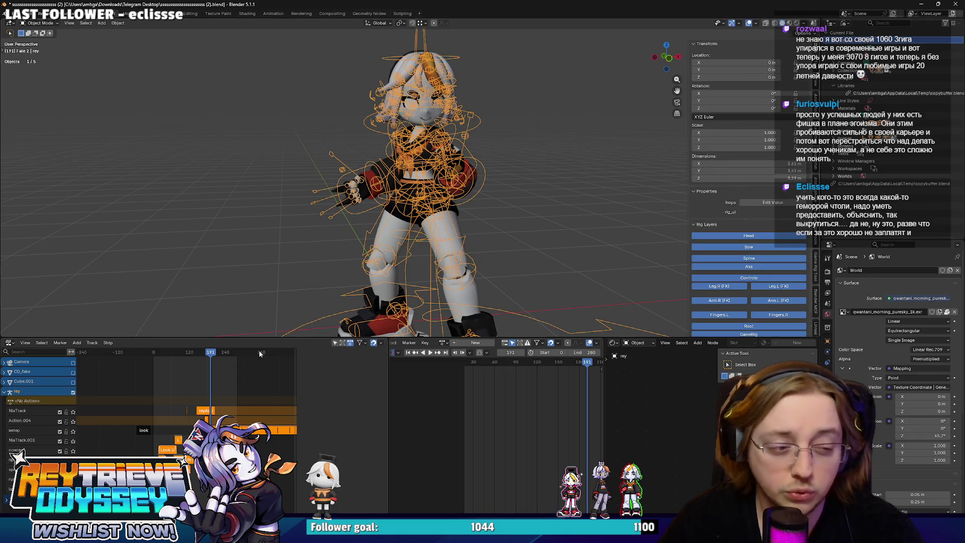
# Save the file, then move the playhead to frame 185 and inspect the rig's legs.
pyautogui.hotkey('ctrl', 's')
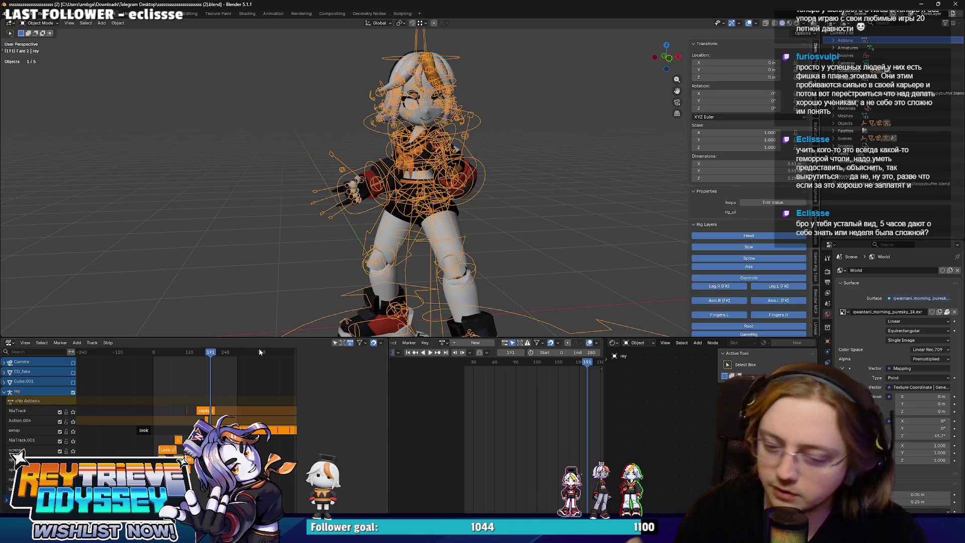
pyautogui.scroll(4, 408, 176)
pyautogui.scroll(-3, 408, 177)
pyautogui.moveTo(426, 185)
pyautogui.mouseDown(button='middle')
pyautogui.moveTo(449, 224)
pyautogui.moveTo(475, 202)
pyautogui.moveTo(262, 316)
pyautogui.mouseUp(button='middle')
pyautogui.scroll(3, 219, 348)
pyautogui.moveTo(219, 348)
pyautogui.mouseDown()
pyautogui.moveTo(188, 353)
pyautogui.moveTo(217, 349)
pyautogui.mouseUp()
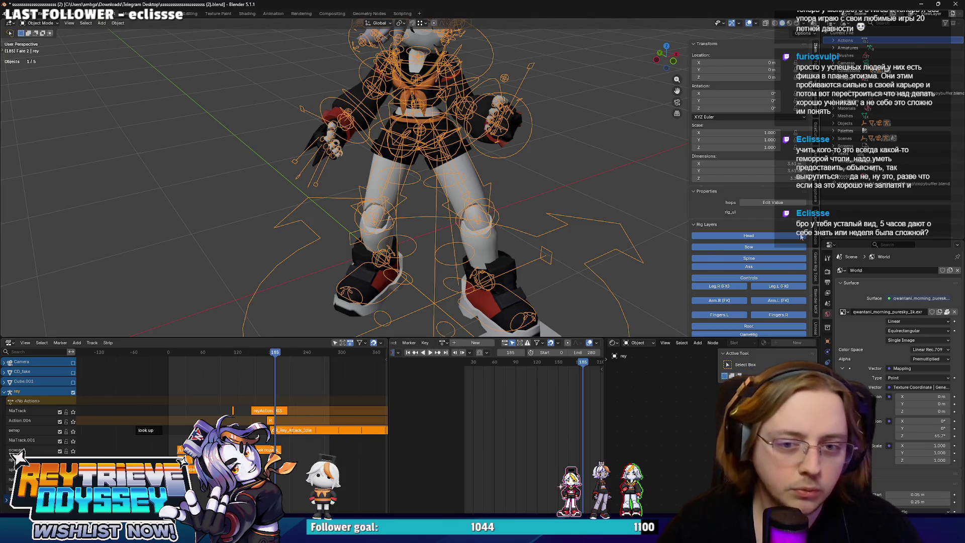
pyautogui.scroll(-1, 801, 237)
pyautogui.moveTo(256, 326)
pyautogui.mouseDown(button='middle')
pyautogui.moveTo(505, 197)
pyautogui.moveTo(526, 204)
pyautogui.moveTo(431, 253)
pyautogui.moveTo(299, 368)
pyautogui.mouseUp(button='middle')
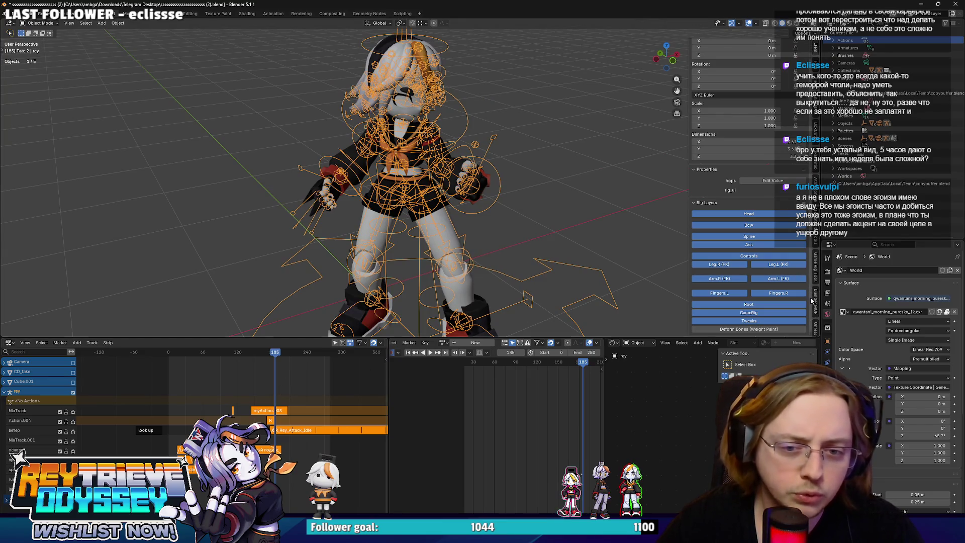
# In Pose Mode, run Strip > Bake Action over frames 0–280 at step 1.
pyautogui.click(815, 270)
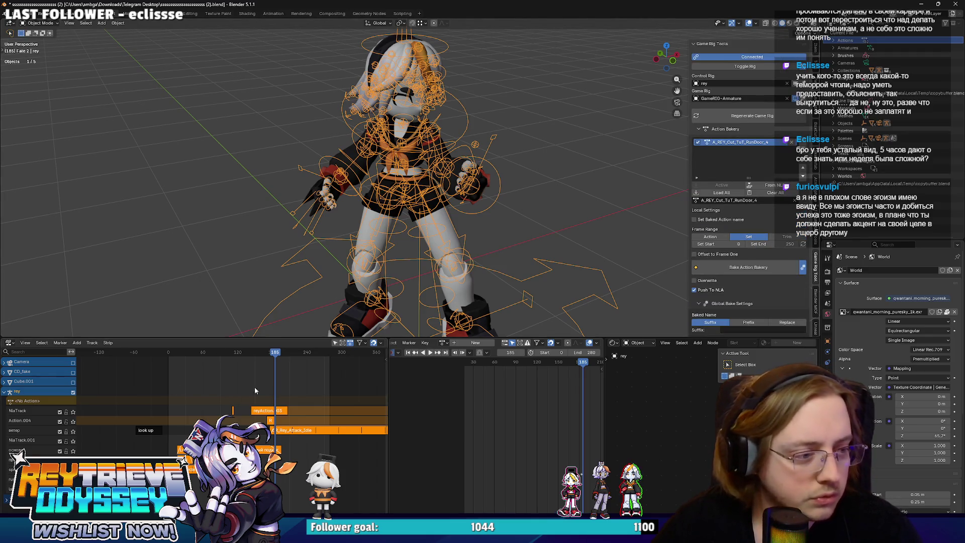
pyautogui.hotkey('ctrl', 'Tab')
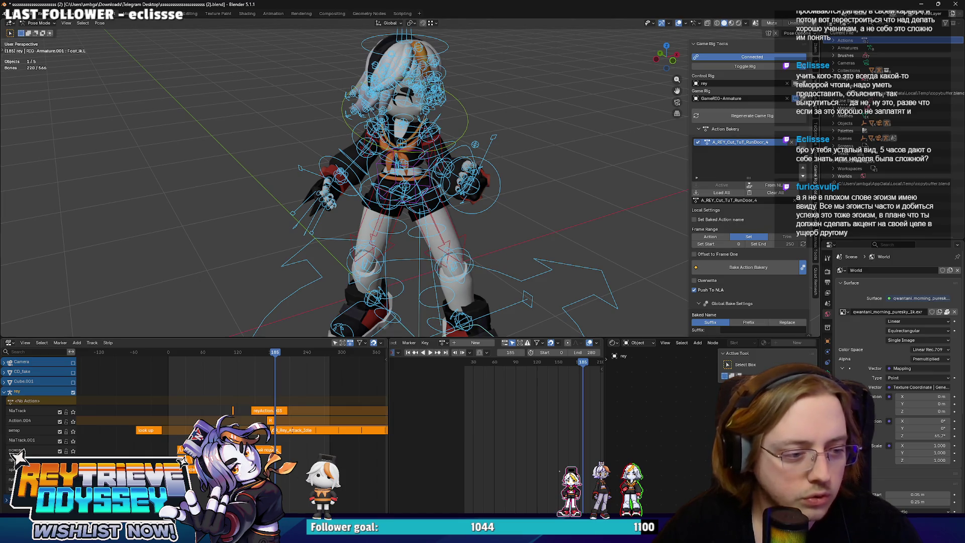
pyautogui.click(179, 383)
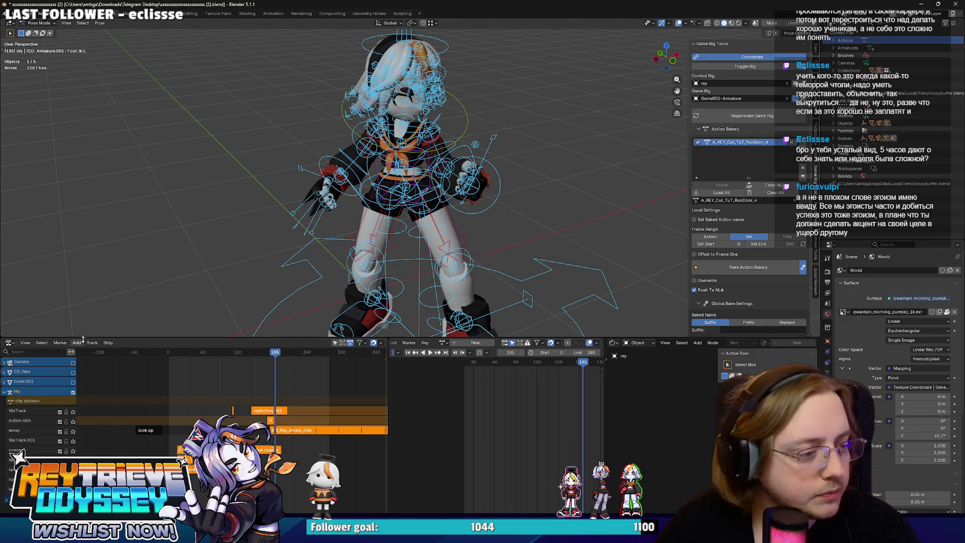
pyautogui.click(60, 342)
pyautogui.press('Escape')
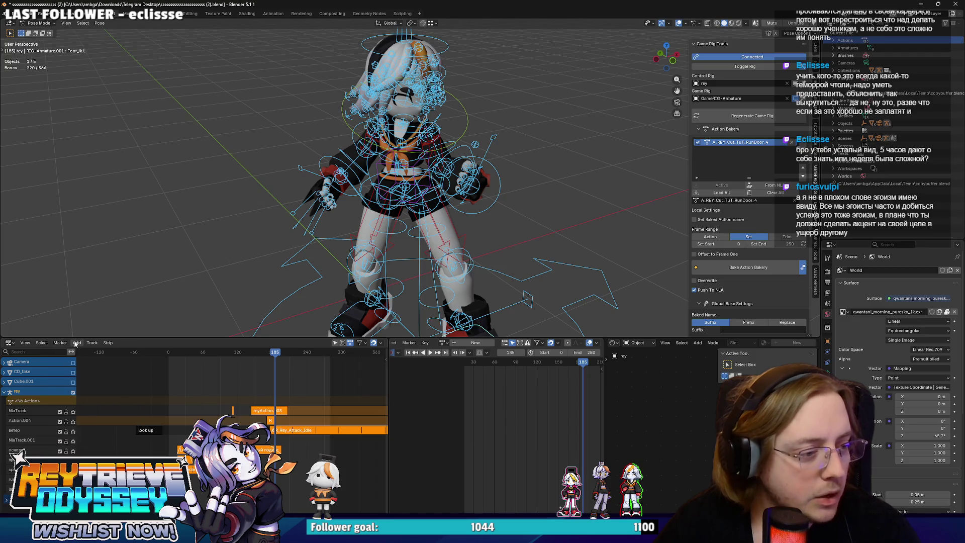
pyautogui.click(113, 344)
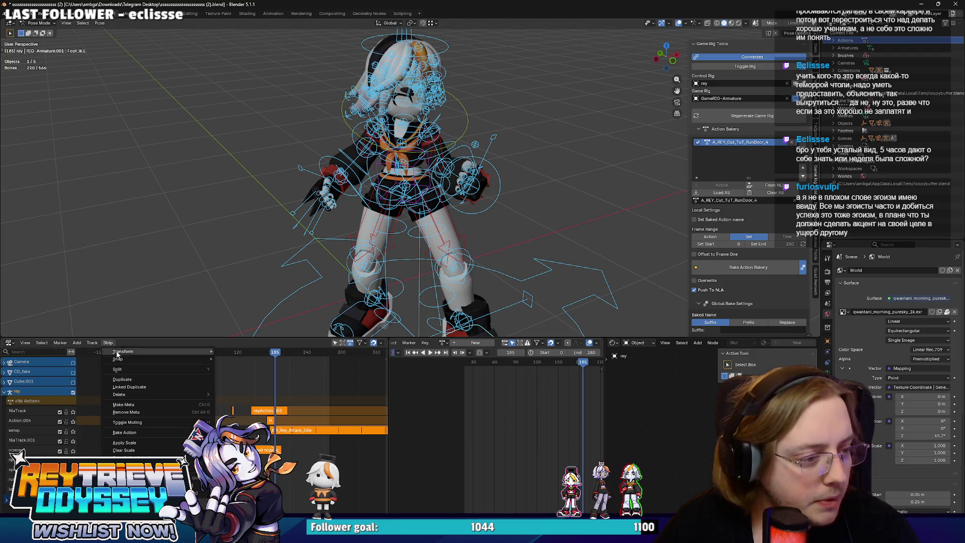
pyautogui.click(184, 434)
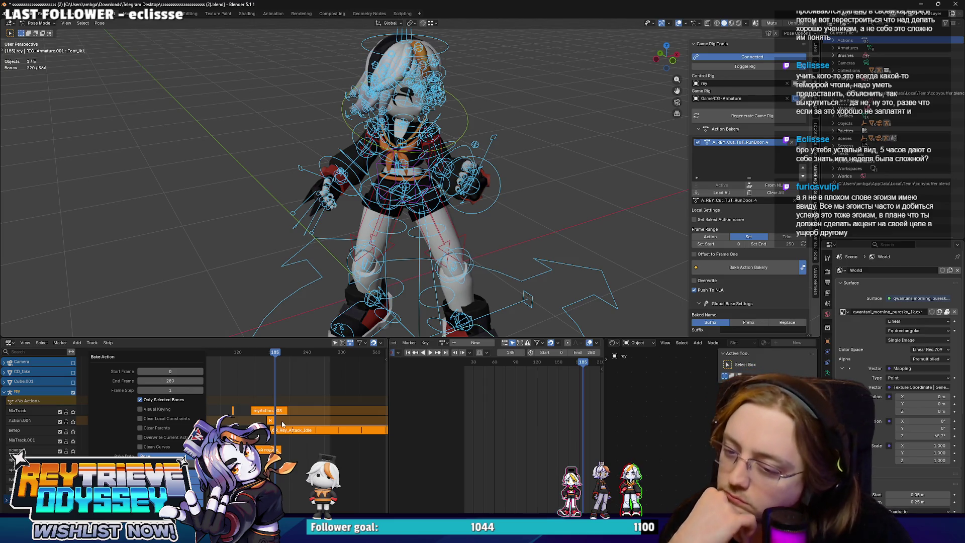
pyautogui.press('Return')
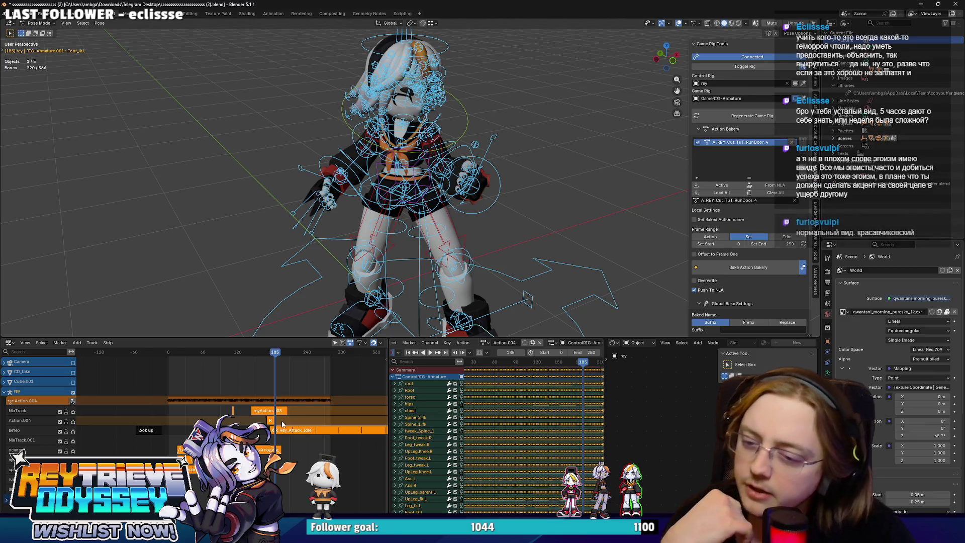
# Select all NLA strips, switch to Object Mode, and name the baked action A_REY_Cut_TuT_RunDoor_4.
pyautogui.press('a')
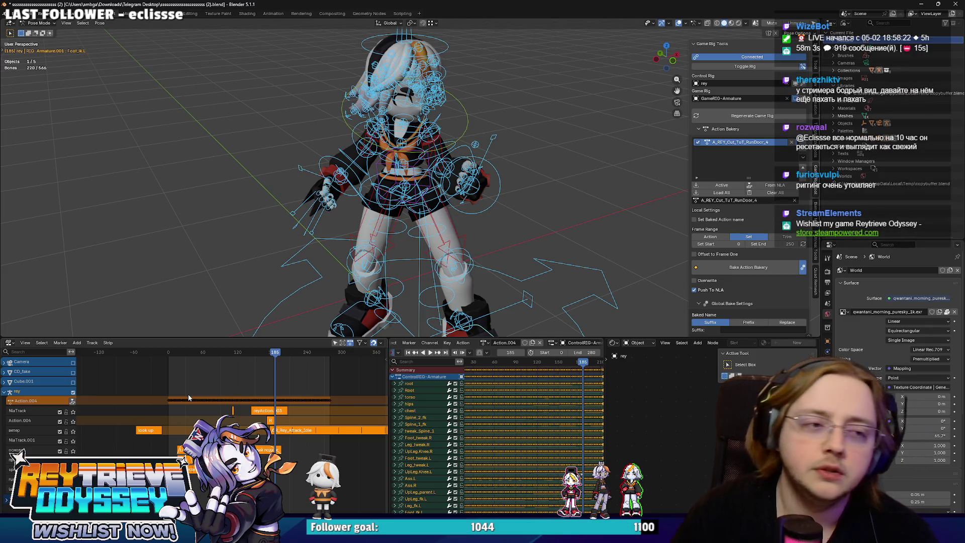
pyautogui.moveTo(254, 145); pyautogui.dragTo(433, 187, button='middle')
pyautogui.scroll(3, 532, 427)
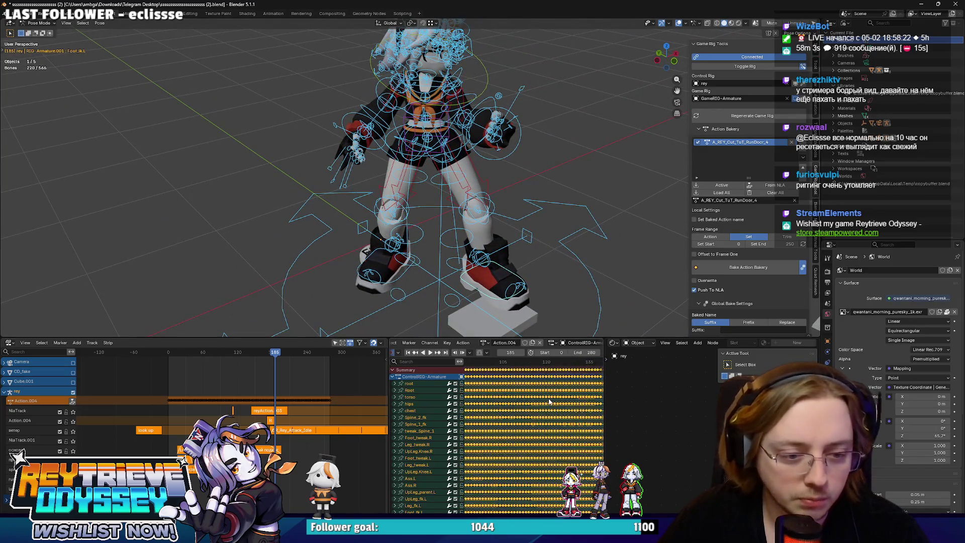
pyautogui.hotkey('ctrl', 'Tab')
pyautogui.moveTo(593, 281); pyautogui.dragTo(676, 283, button='middle')
pyautogui.click(754, 200)
pyautogui.press('Return')
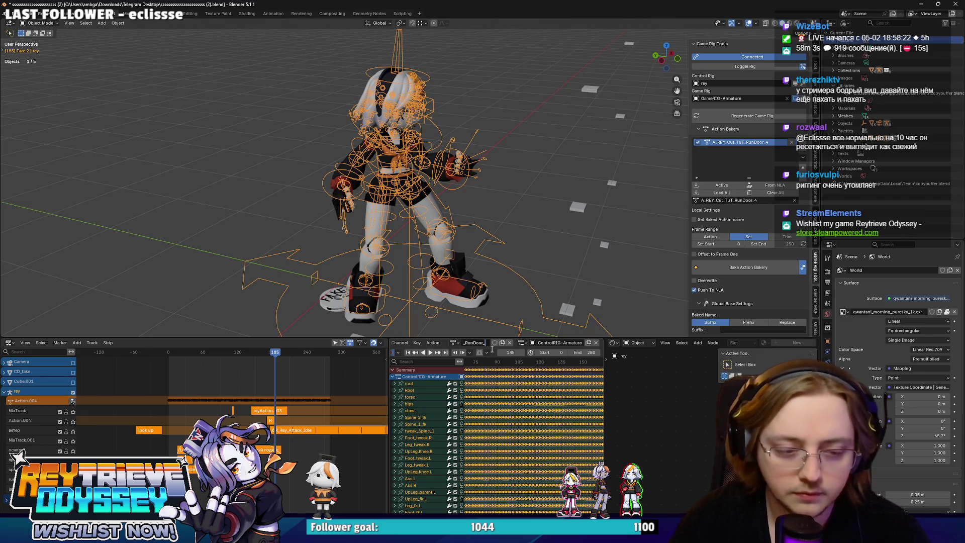
pyautogui.scroll(4, 377, 137)
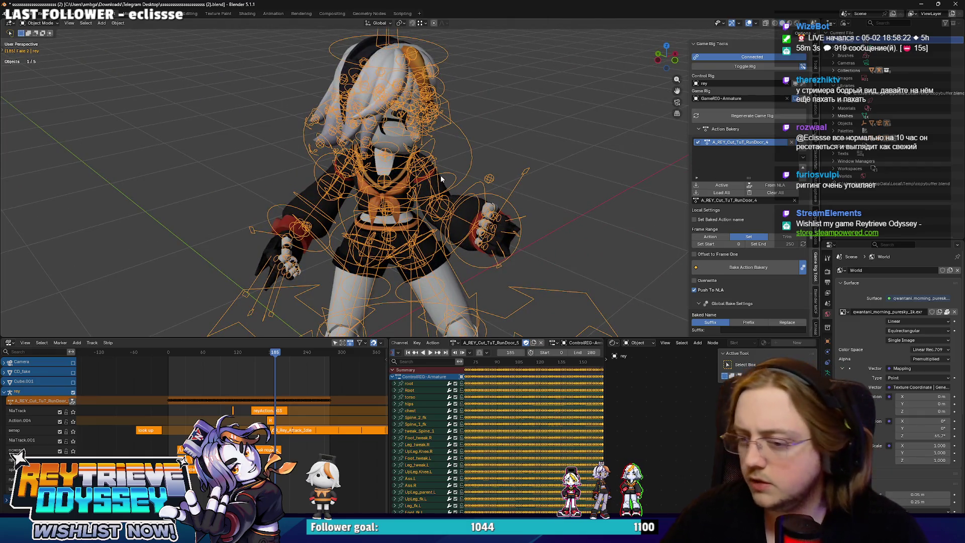
pyautogui.moveTo(421, 174)
pyautogui.mouseDown(button='middle')
pyautogui.moveTo(481, 181)
pyautogui.moveTo(471, 171)
pyautogui.mouseUp(button='middle')
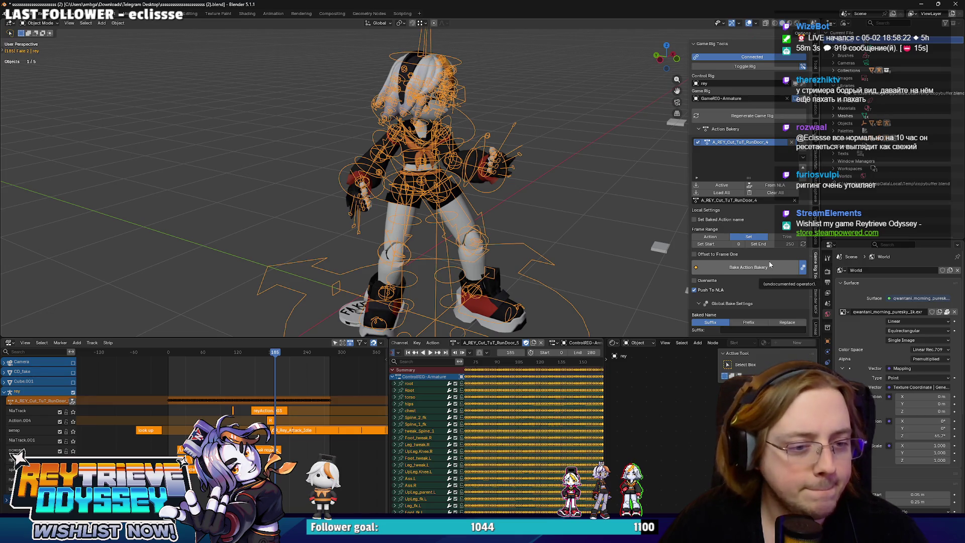
# Rename the action to A_REY_Cut_TuT_RunDoor_5, bake it onto the game rig, and remove the duplicate strip.
pyautogui.click(767, 200)
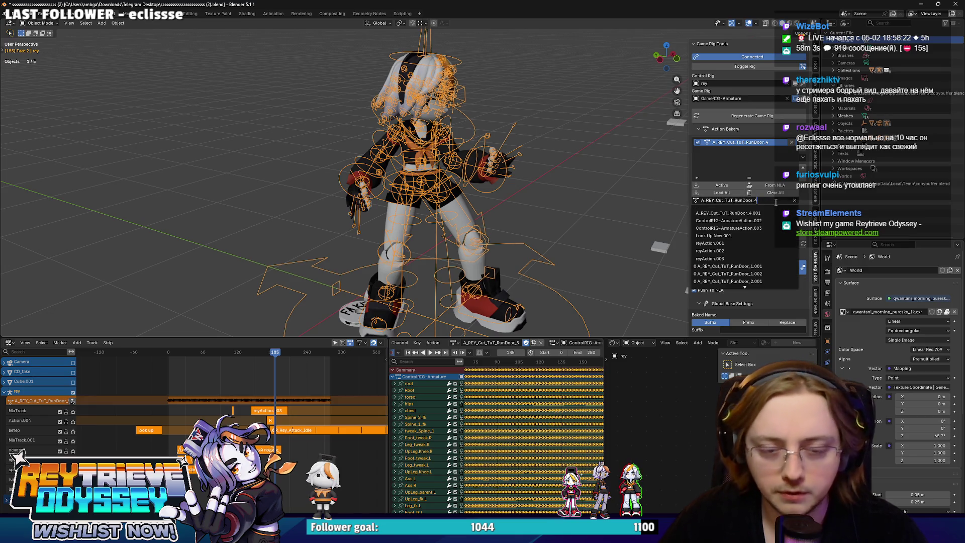
pyautogui.press('BackSpace')
pyautogui.write('5')
pyautogui.press('Return')
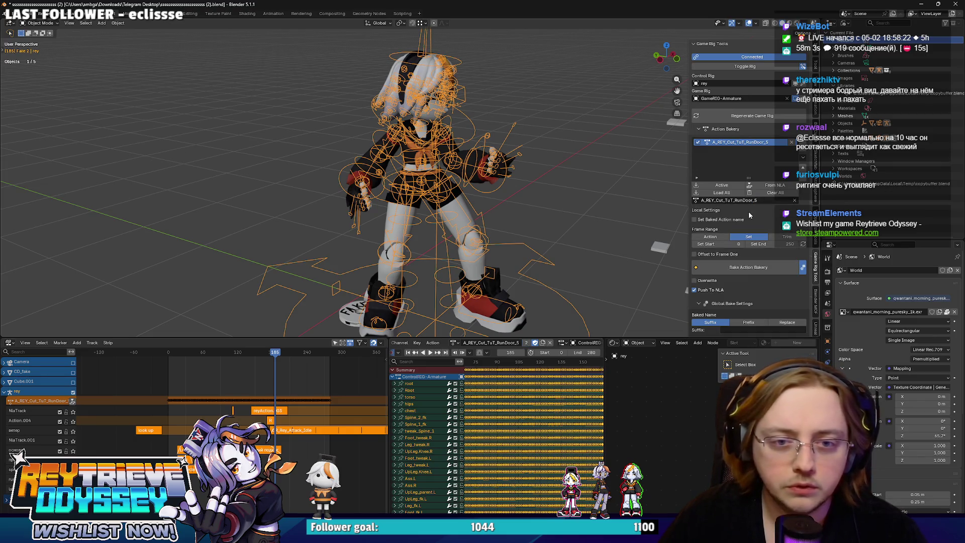
pyautogui.click(753, 265)
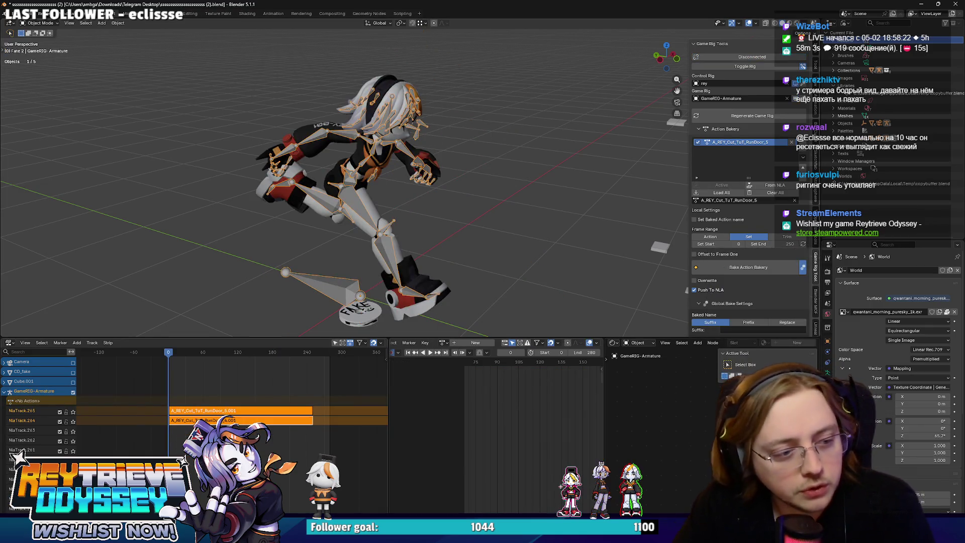
pyautogui.hotkey('ctrl', 'z')
# Export FBX with the Animations preset, overwriting A_Rey_TUT_CUT_RunDoor_1.fbx.
pyautogui.press('q')
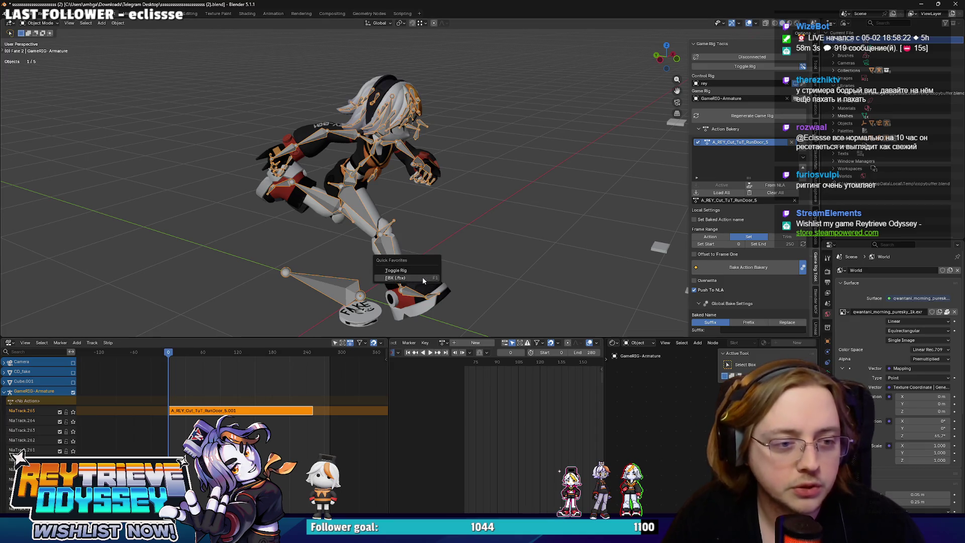
pyautogui.click(414, 294)
pyautogui.click(704, 89)
pyautogui.click(704, 109)
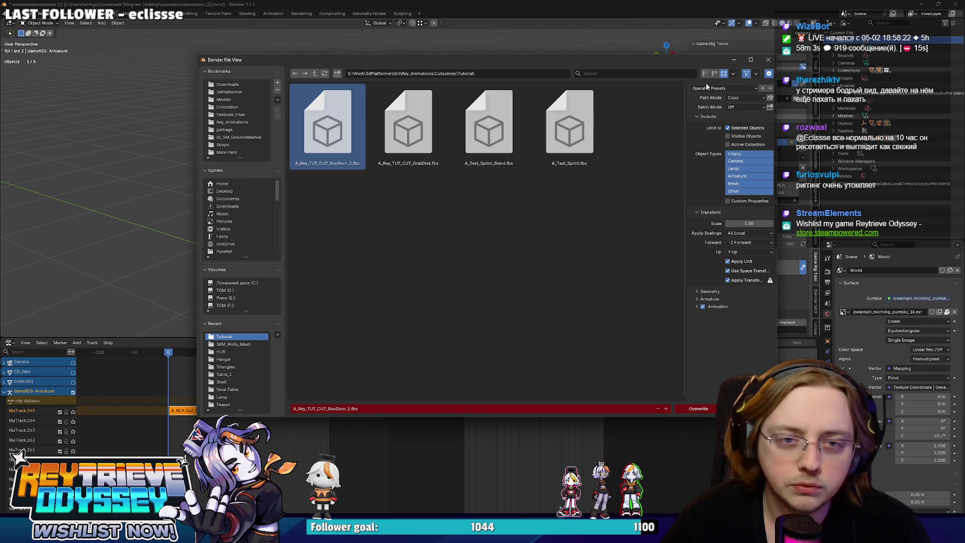
pyautogui.click(706, 88)
pyautogui.click(703, 107)
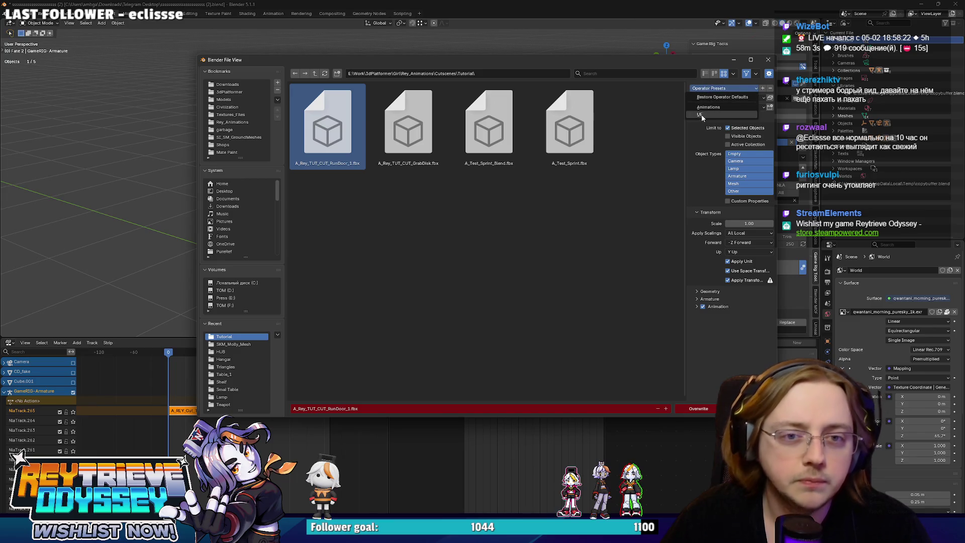
pyautogui.click(698, 408)
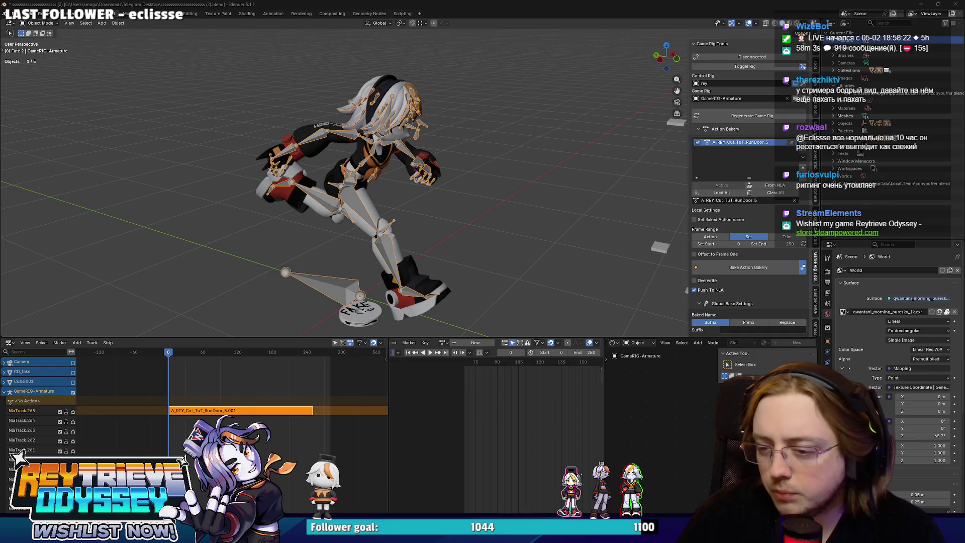
pyautogui.hotkey('alt', 'Tab')
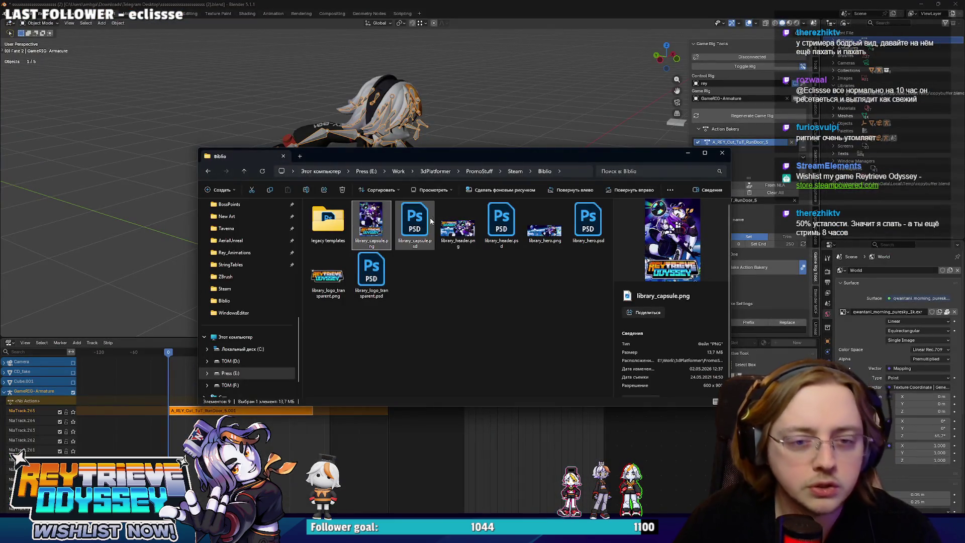
# View the library_capsule images, then store_capsule_main.png and store_capsule_vertical.png in Photos.
pyautogui.press('Return')
pyautogui.press('Right')
pyautogui.press('Right')
pyautogui.press('Right')
pyautogui.press('Left')
pyautogui.press('Left')
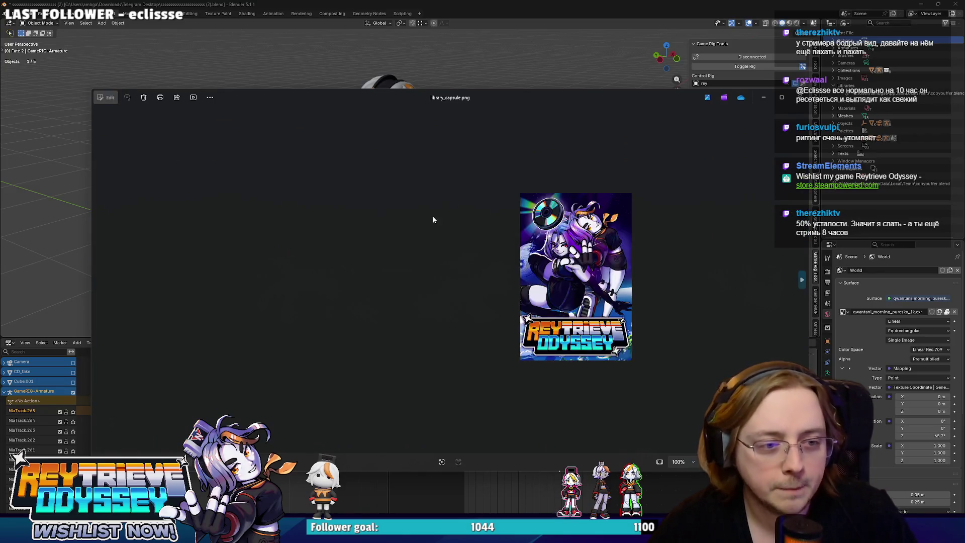
pyautogui.click(803, 105)
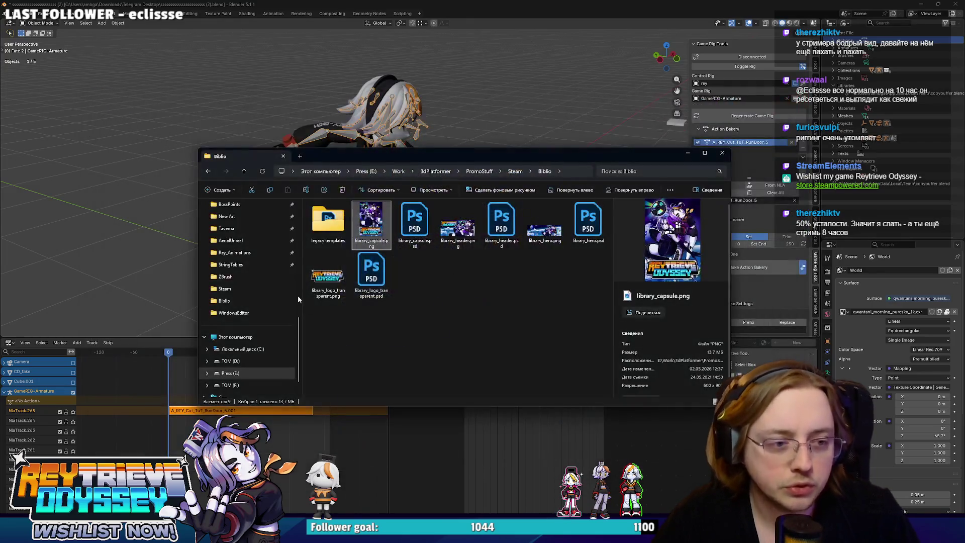
pyautogui.click(515, 171)
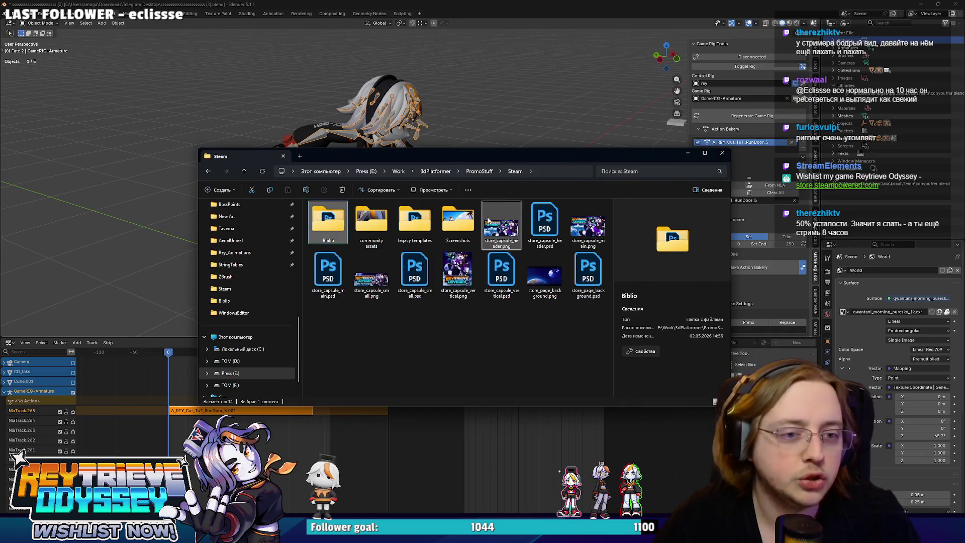
pyautogui.doubleClick(588, 226)
pyautogui.press('Right')
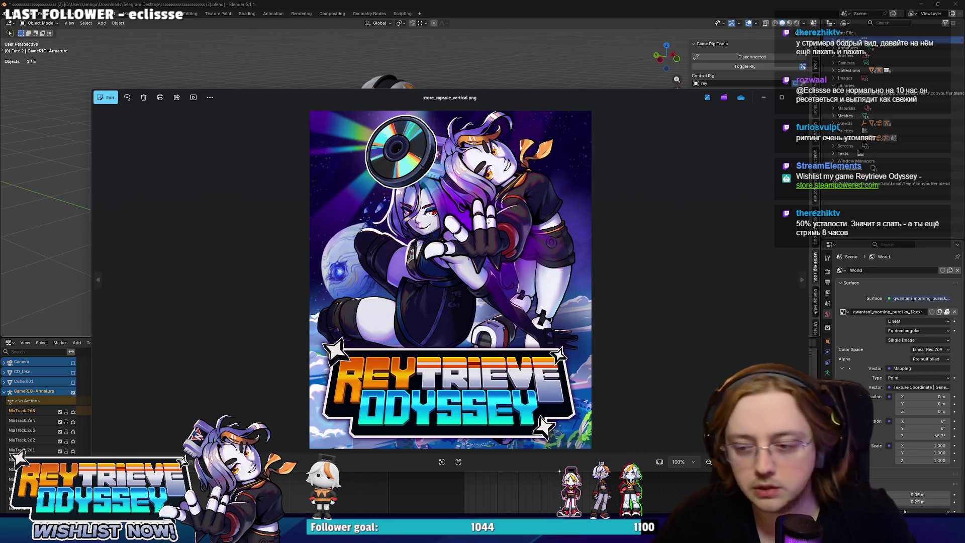
pyautogui.click(799, 98)
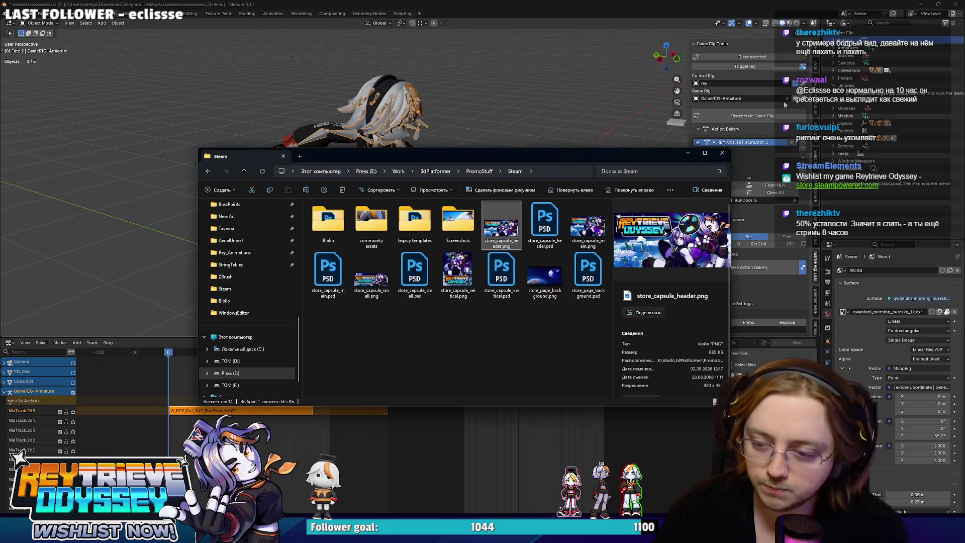
# Bring Blender back to face the character, then minimize it to reveal Unreal Engine.
pyautogui.click(552, 4)
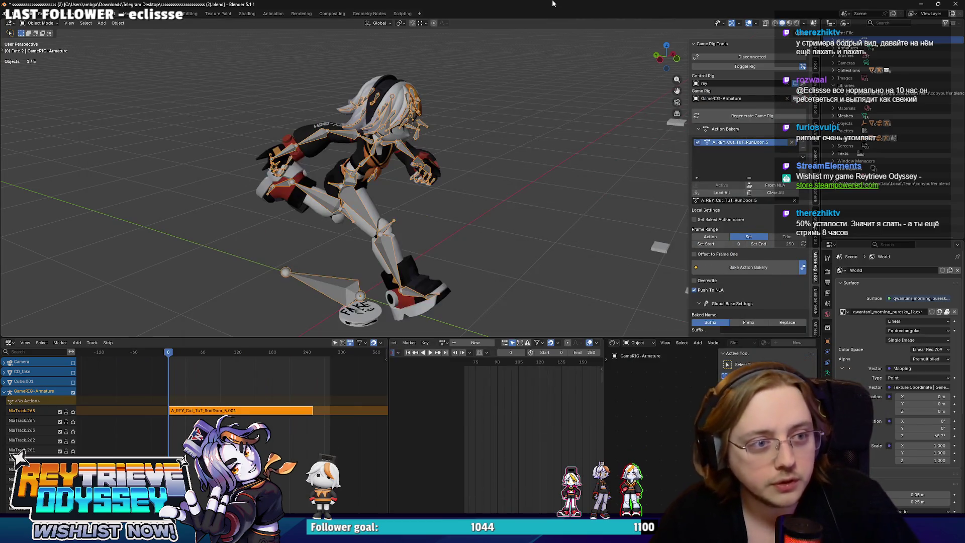
pyautogui.moveTo(386, 180)
pyautogui.mouseDown(button='middle')
pyautogui.moveTo(370, 118)
pyautogui.moveTo(341, 184)
pyautogui.moveTo(257, 282)
pyautogui.mouseUp(button='middle')
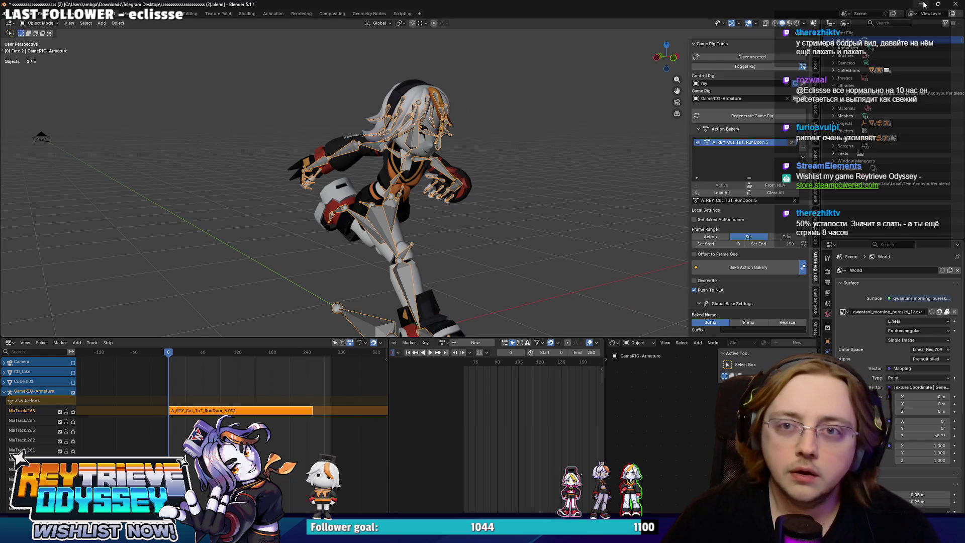
pyautogui.click(923, 4)
# Locate A_Rey_TUT_CUT_RunDoor_1 in the Content Browser and reimport it from the updated FBX.
pyautogui.click(410, 432)
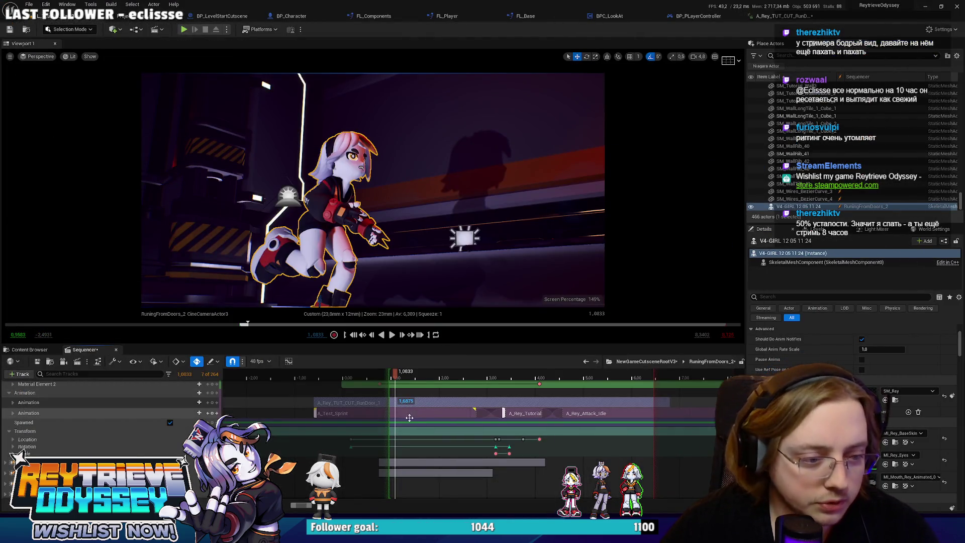
pyautogui.hotkey('ctrl', 'b')
pyautogui.rightClick(273, 412)
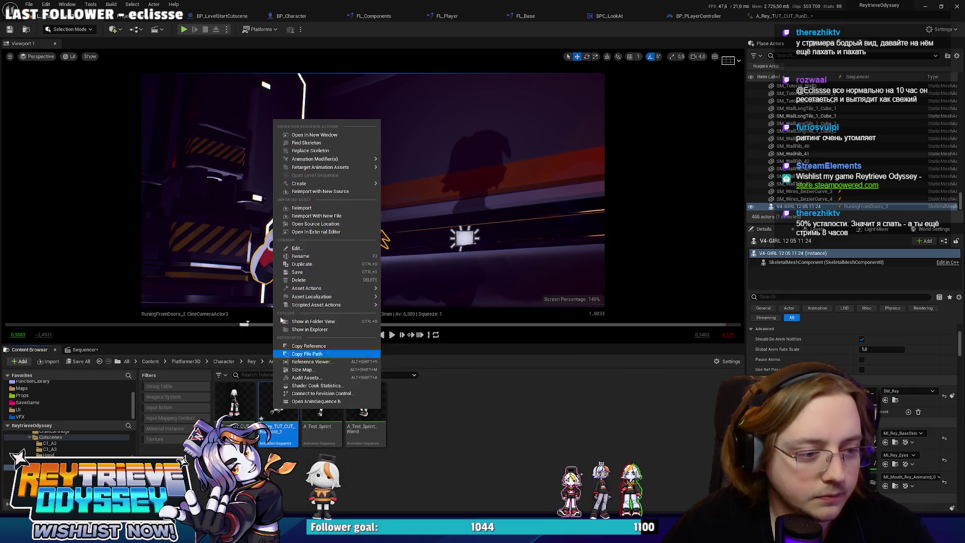
pyautogui.click(300, 208)
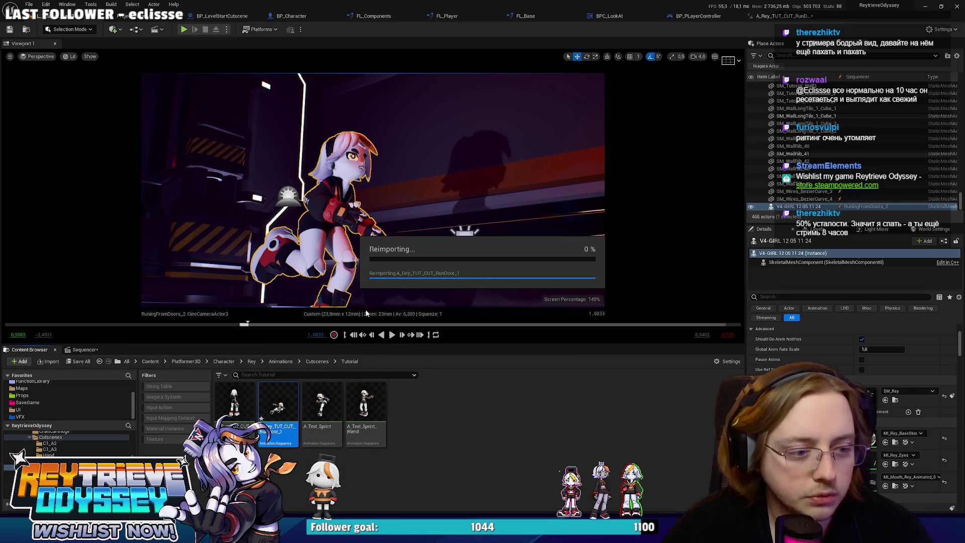
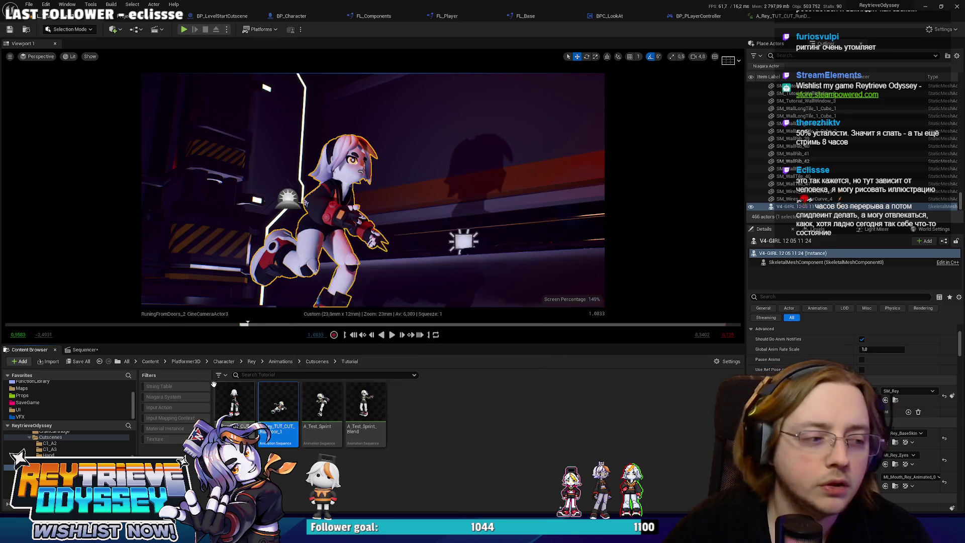
# Show the RunningFromDoors_2 Sequencer timeline and scrub forward through Rey's door-run to her slide.
pyautogui.click(90, 351)
pyautogui.moveTo(389, 376)
pyautogui.mouseDown()
pyautogui.moveTo(484, 371)
pyautogui.moveTo(554, 388)
pyautogui.moveTo(534, 386)
pyautogui.mouseUp()
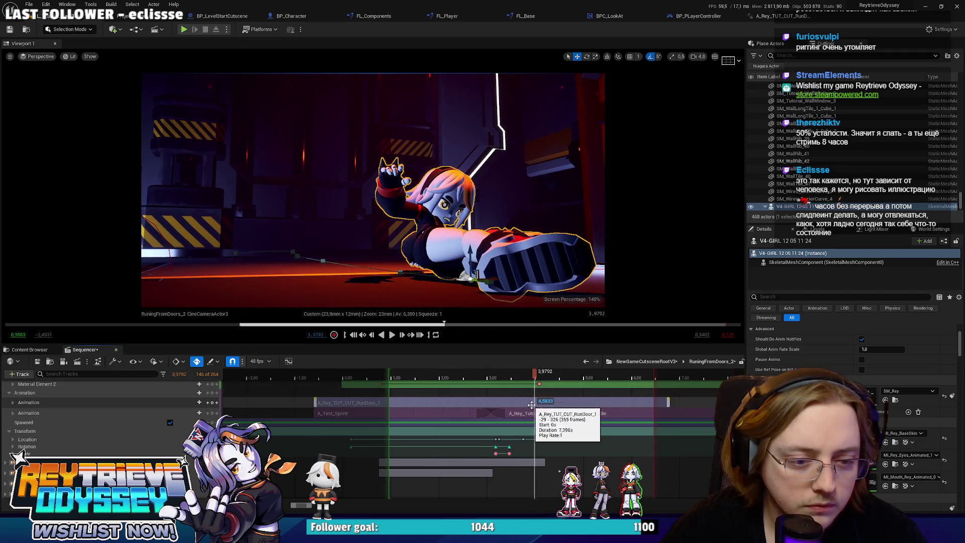
pyautogui.keyDown('ctrl'); pyautogui.scroll(5, 526, 404); pyautogui.keyUp('ctrl')
pyautogui.scroll(1, 538, 417)
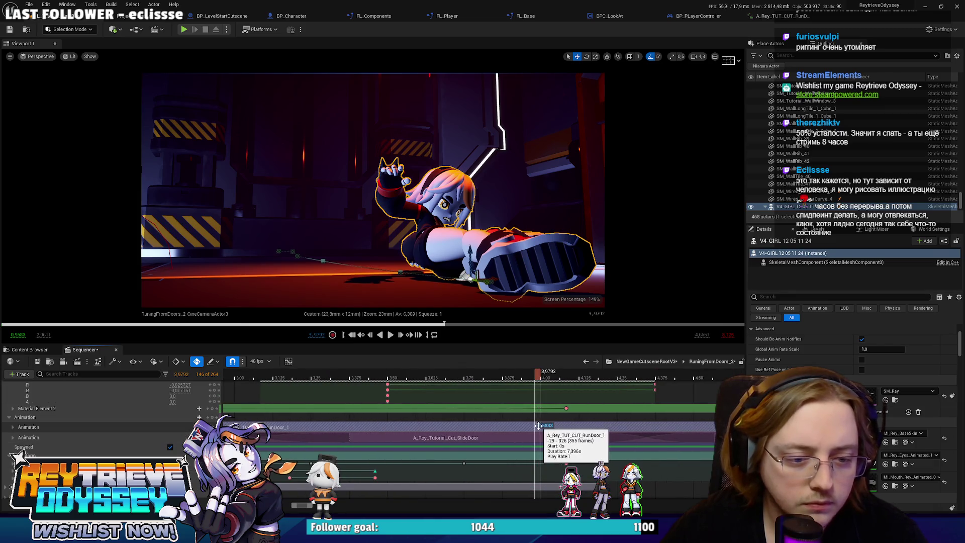
pyautogui.click(536, 384)
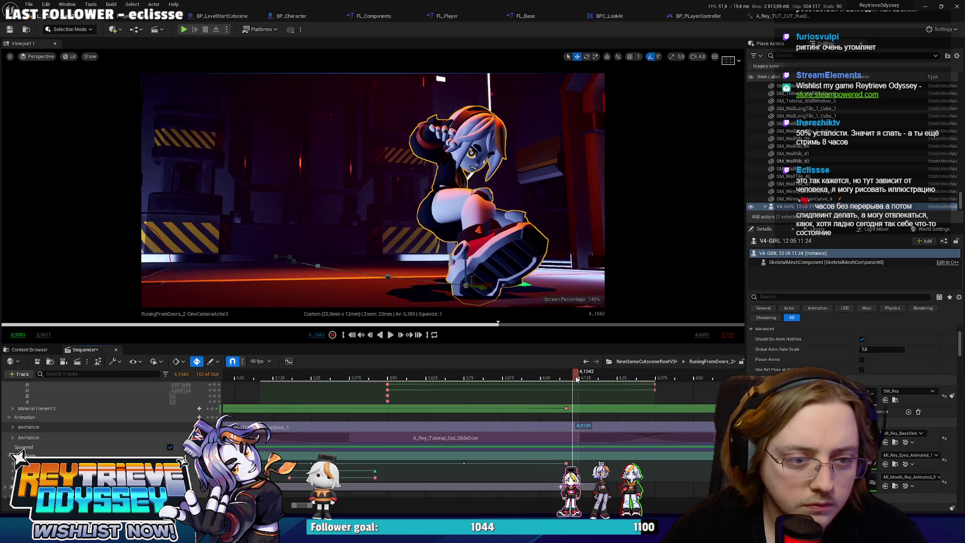
pyautogui.moveTo(603, 385); pyautogui.dragTo(285, 386)
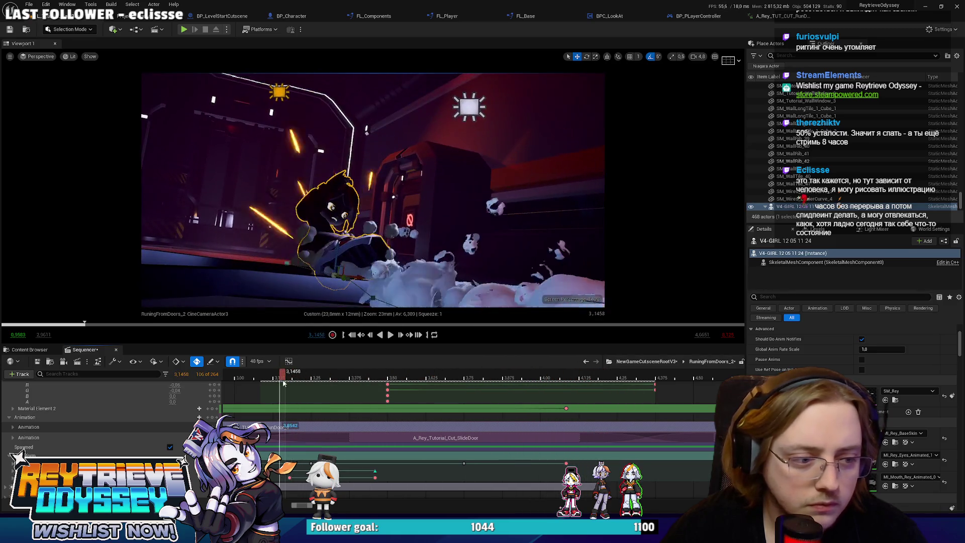
pyautogui.keyDown('ctrl'); pyautogui.scroll(-2, 416, 428); pyautogui.keyUp('ctrl')
pyautogui.moveTo(317, 506); pyautogui.dragTo(303, 508)
pyautogui.moveTo(607, 378)
pyautogui.mouseDown()
pyautogui.moveTo(302, 371)
pyautogui.moveTo(455, 377)
pyautogui.mouseUp()
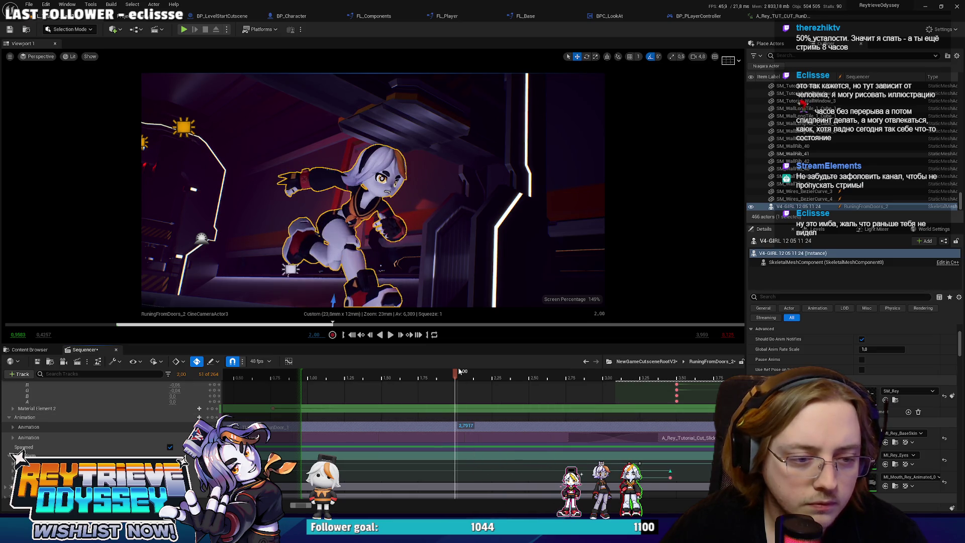
pyautogui.press('Left')
pyautogui.press('Left')
pyautogui.press('Left')
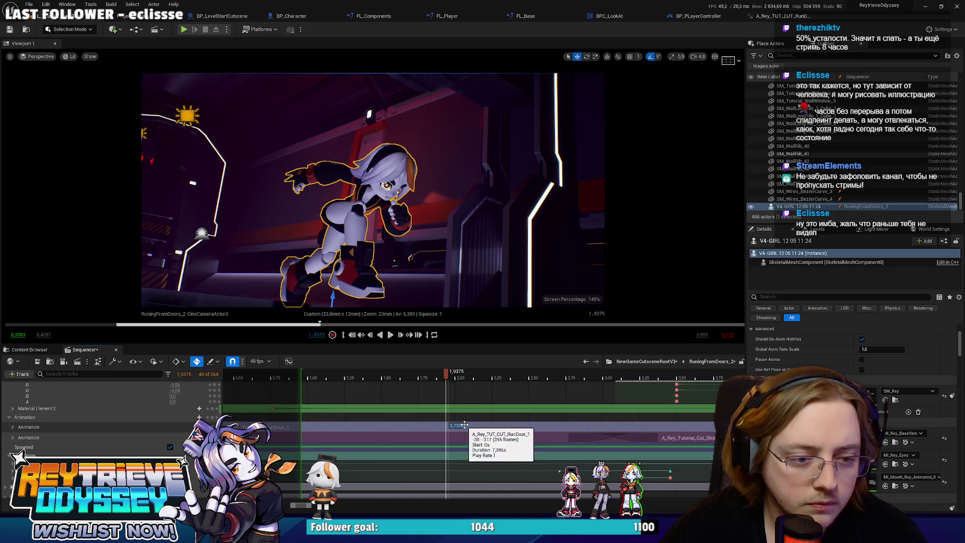
pyautogui.moveTo(445, 371)
pyautogui.mouseDown()
pyautogui.moveTo(396, 367)
pyautogui.moveTo(676, 381)
pyautogui.mouseUp()
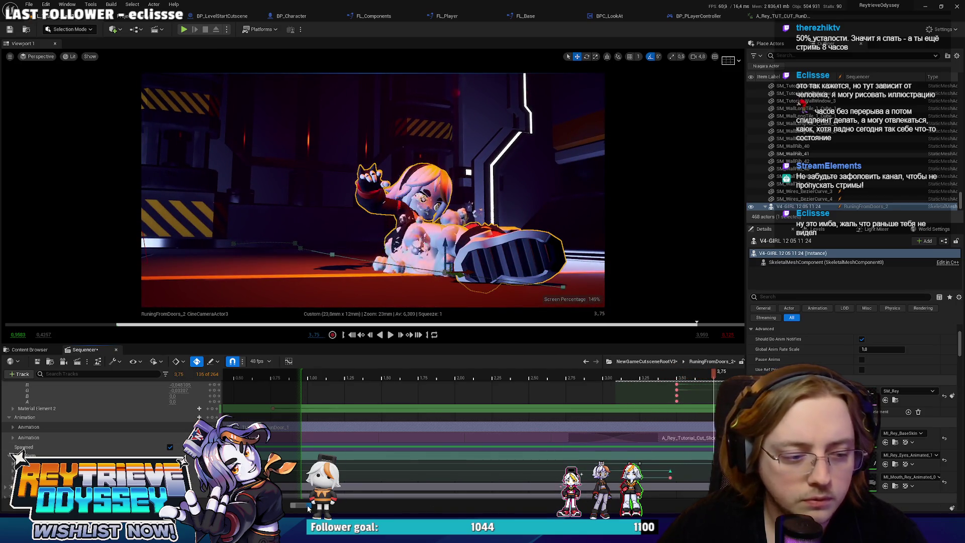
pyautogui.moveTo(308, 506); pyautogui.dragTo(391, 450)
pyautogui.moveTo(487, 374); pyautogui.dragTo(618, 396)
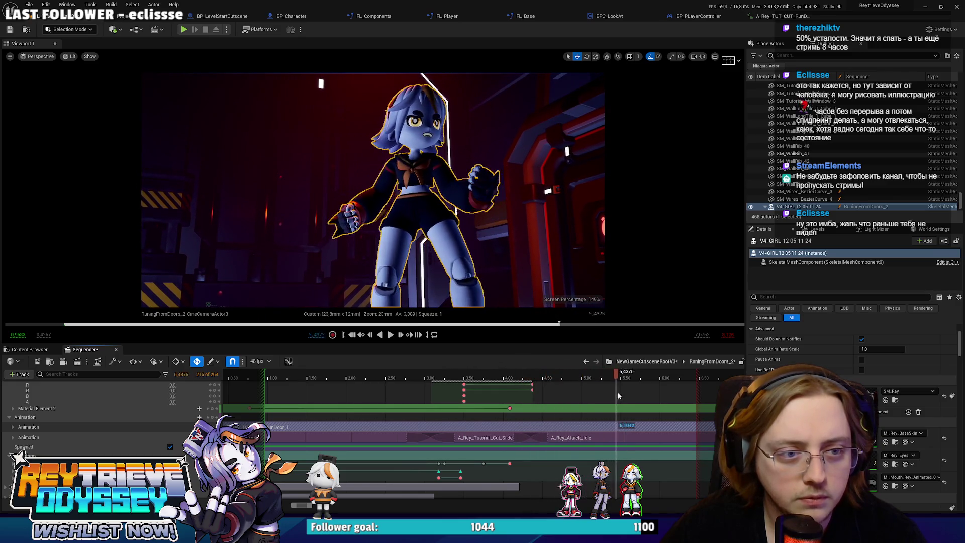
pyautogui.press('Up')
pyautogui.press('space')
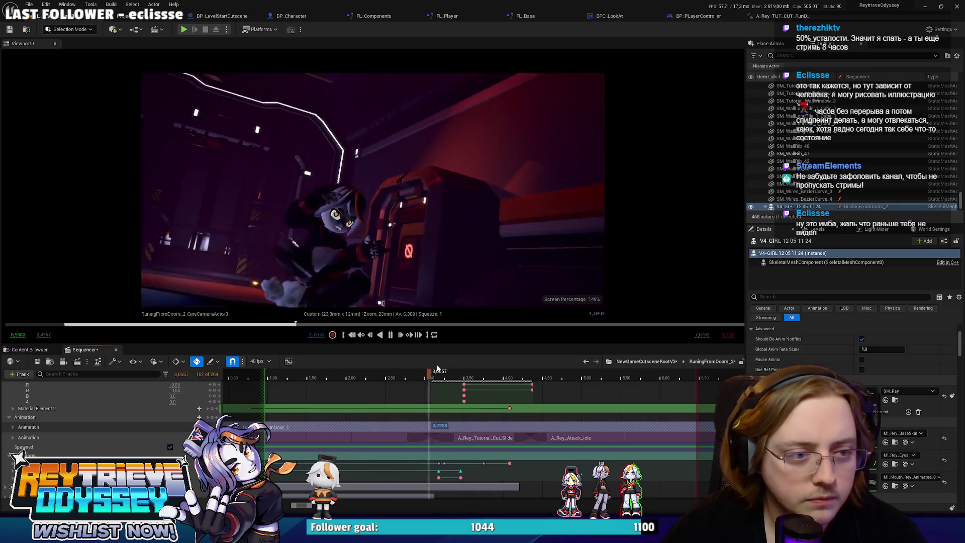
pyautogui.press('space')
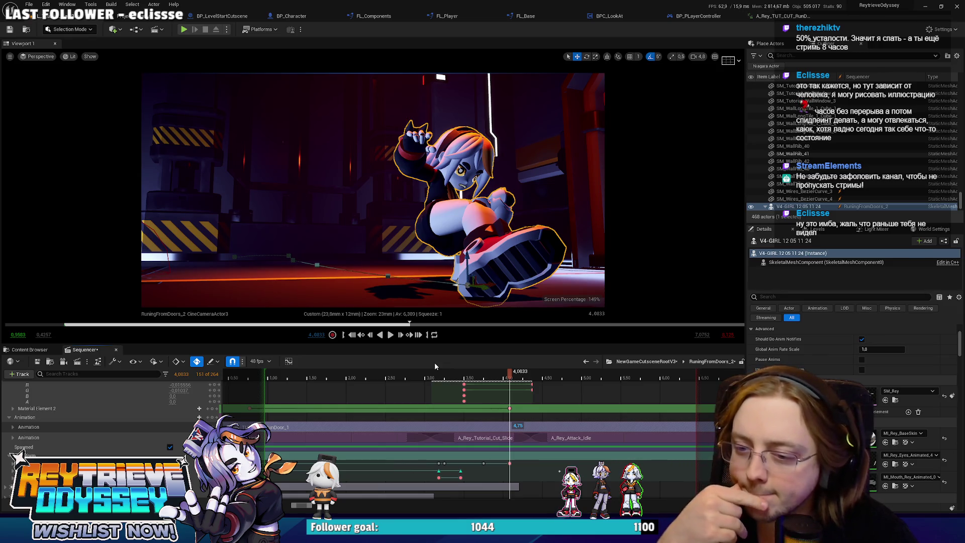
# At 3.5 s, set Material Element 1's UVW G value to 0.
pyautogui.click(516, 376)
pyautogui.moveTo(515, 375); pyautogui.dragTo(461, 376)
pyautogui.scroll(5, 472, 427)
pyautogui.scroll(-3, 472, 427)
pyautogui.click(465, 372)
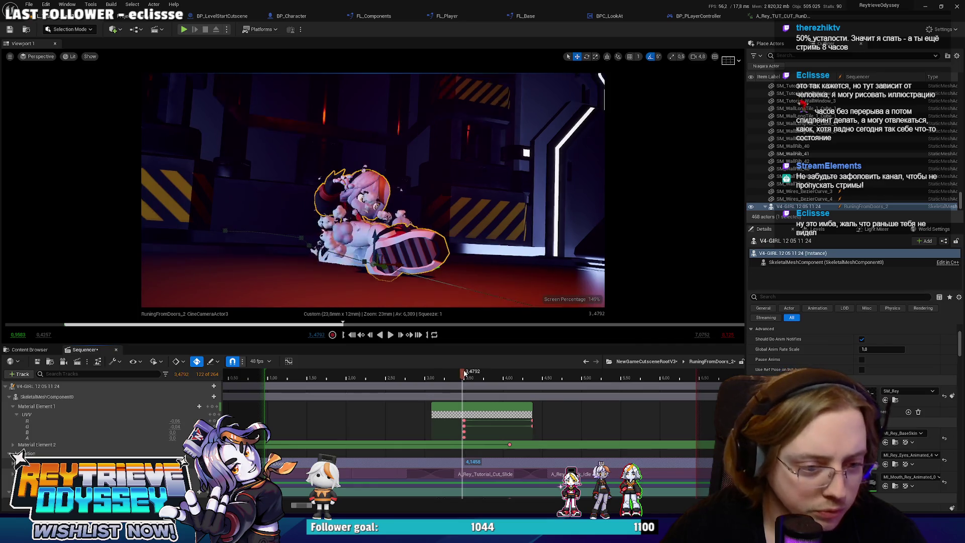
pyautogui.moveTo(173, 426); pyautogui.dragTo(176, 426)
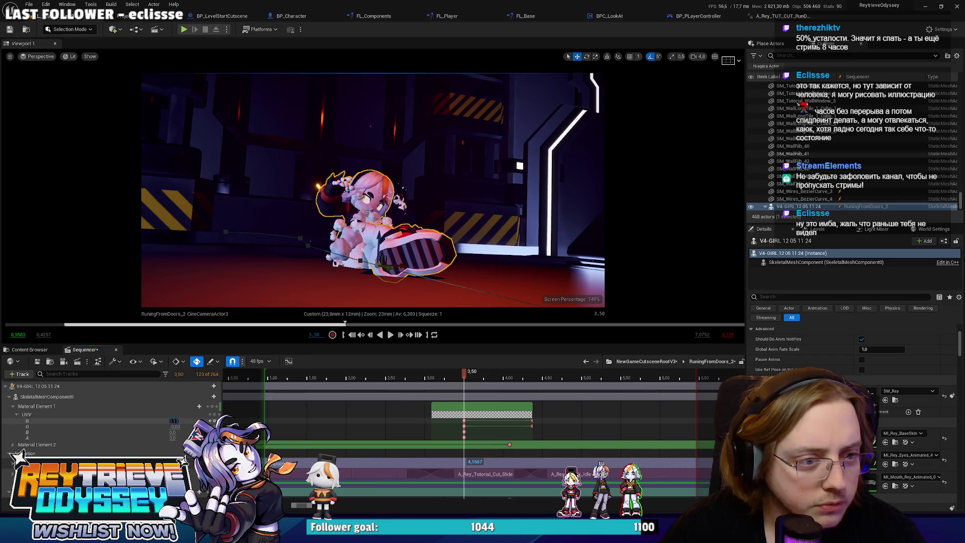
pyautogui.moveTo(174, 426); pyautogui.dragTo(175, 426)
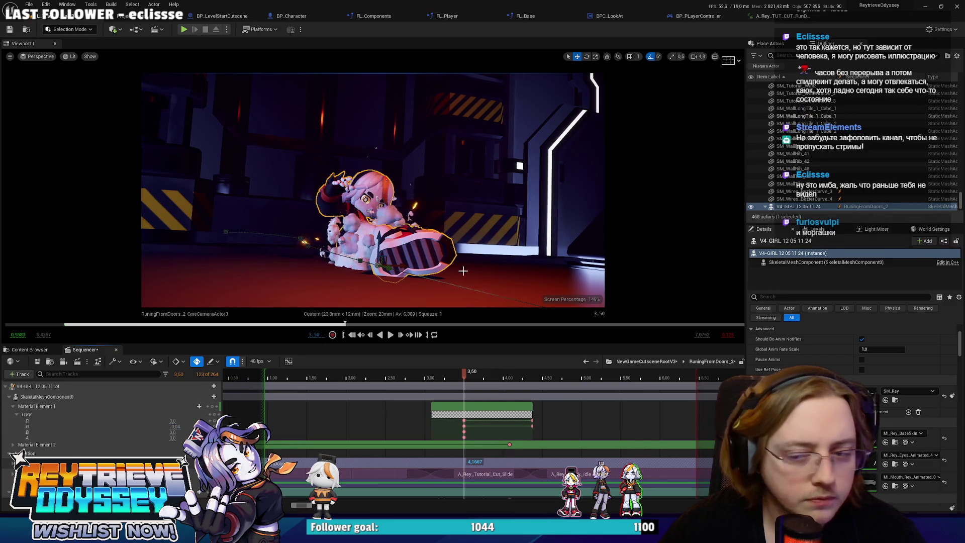
# Expand Material Element 2 to reveal MouthEmotions and drag the green section's start earlier.
pyautogui.moveTo(506, 235); pyautogui.dragTo(506, 235, button='right')
pyautogui.moveTo(289, 378); pyautogui.dragTo(268, 374)
pyautogui.moveTo(270, 374); pyautogui.dragTo(272, 375)
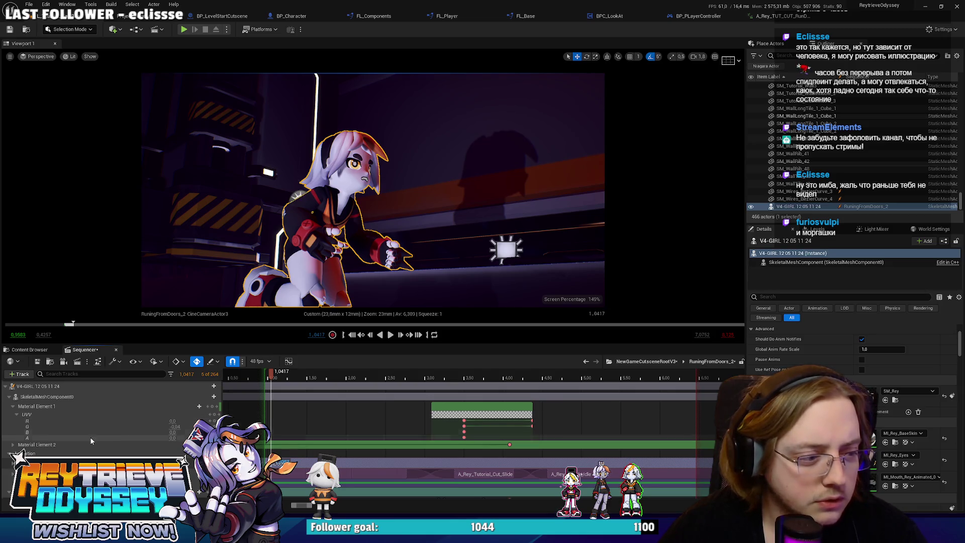
pyautogui.click(12, 445)
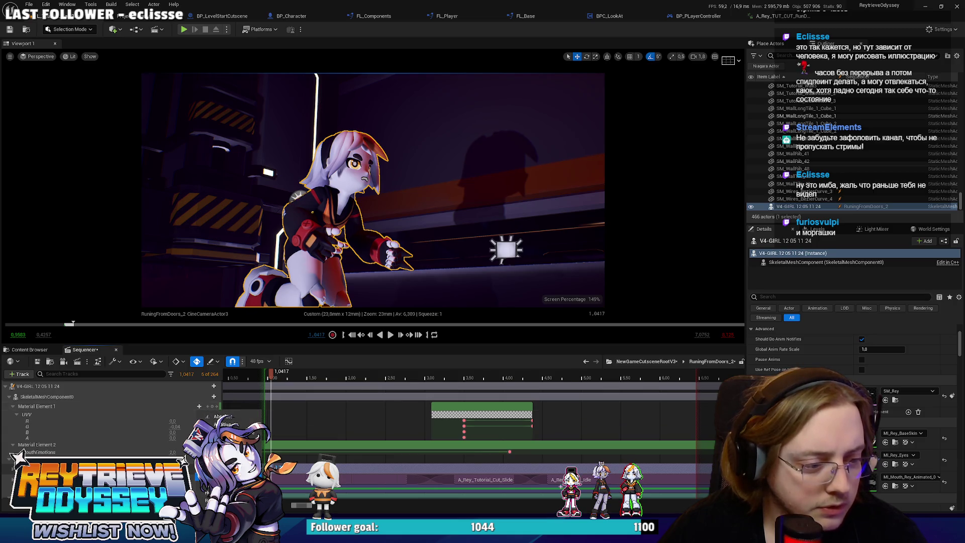
pyautogui.scroll(-2, 432, 417)
pyautogui.moveTo(431, 409); pyautogui.dragTo(286, 417)
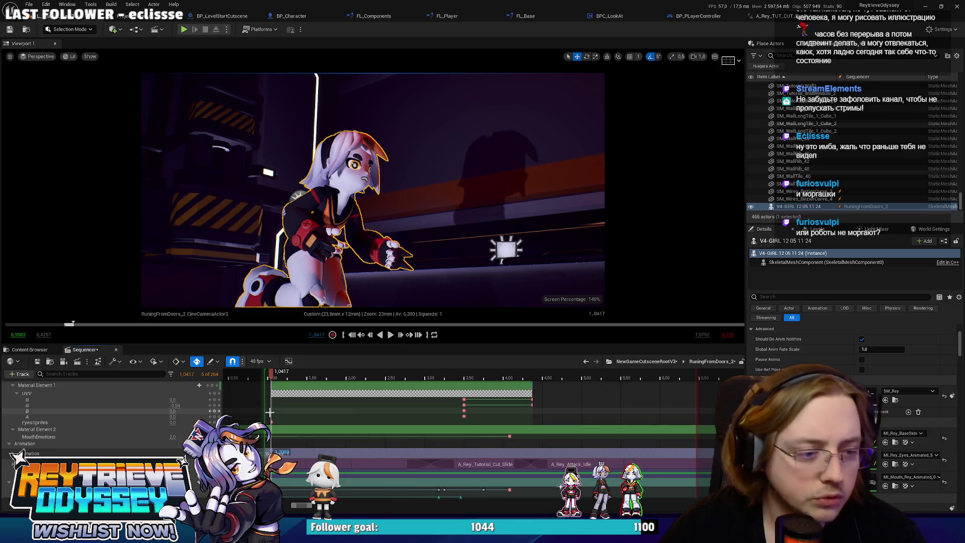
# Nudge the green material section's start slightly earlier and scrub between about 1.0 and 1.19 s.
pyautogui.scroll(3, 271, 376)
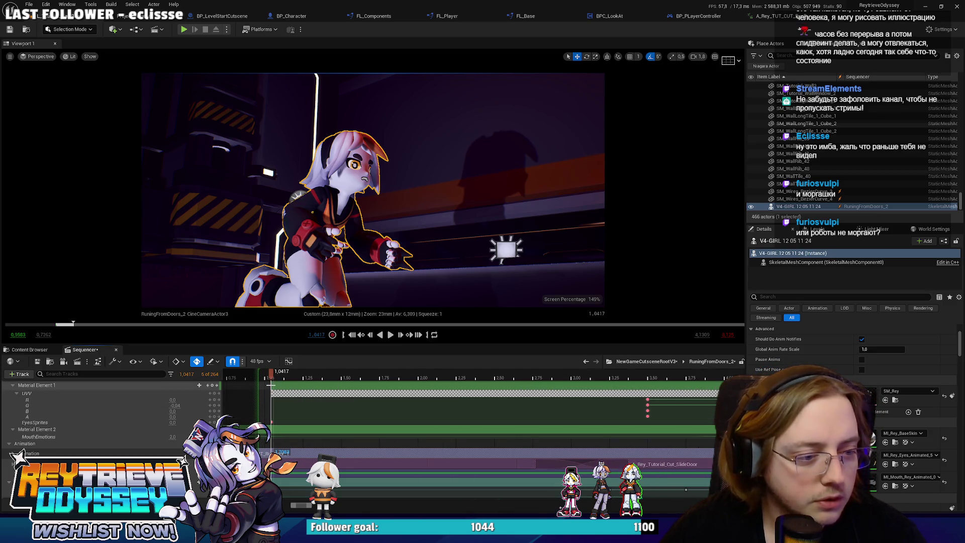
pyautogui.moveTo(272, 384); pyautogui.dragTo(257, 385)
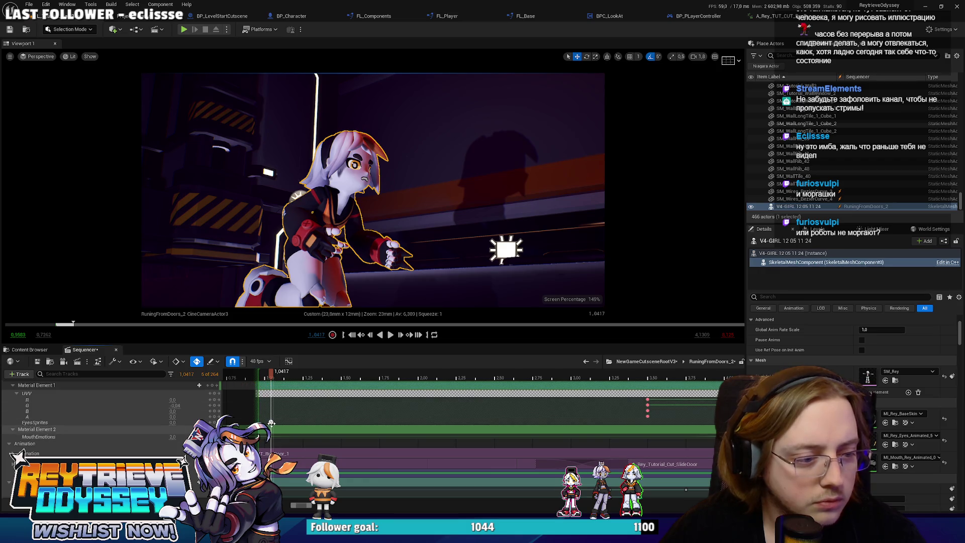
pyautogui.click(271, 423)
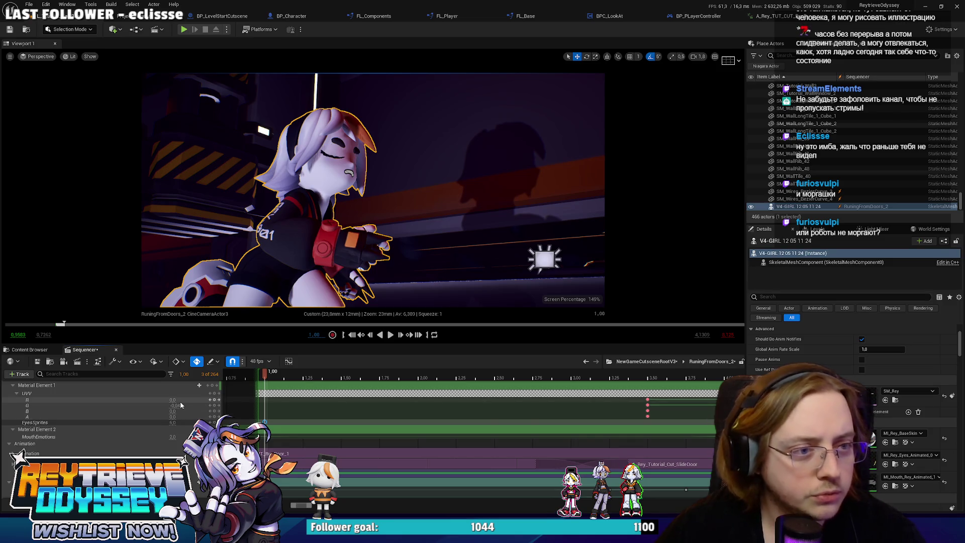
pyautogui.moveTo(265, 374); pyautogui.dragTo(295, 378)
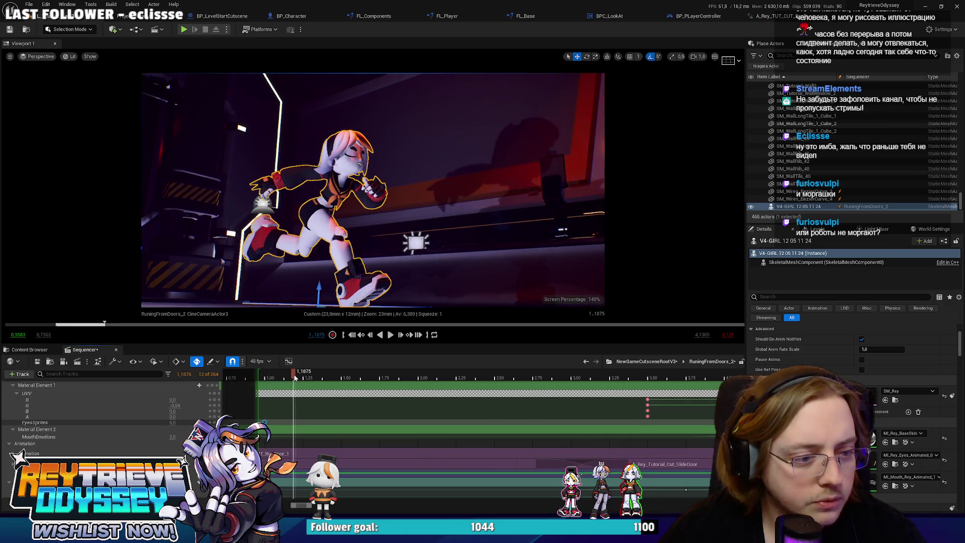
pyautogui.click(300, 418)
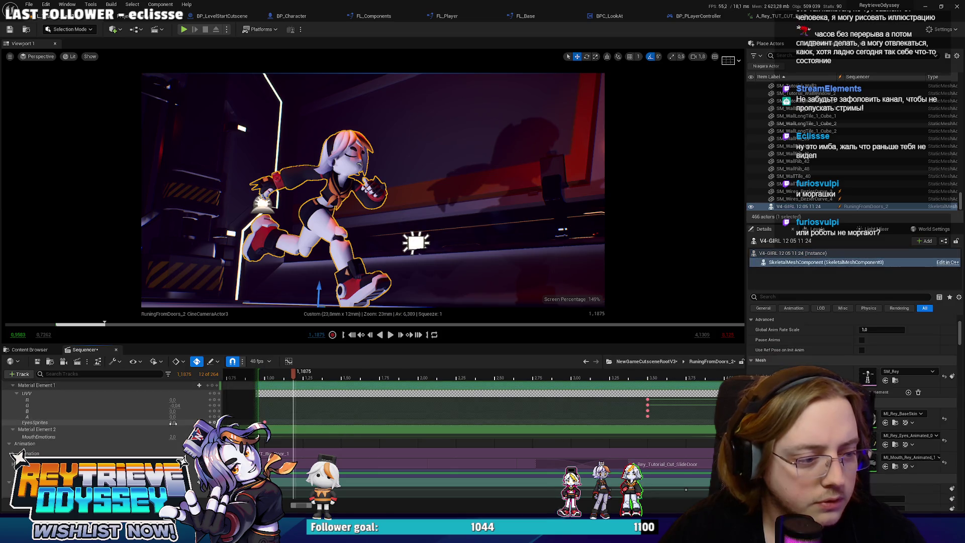
pyautogui.moveTo(283, 373); pyautogui.dragTo(421, 372)
# Add an EyesSprites key near 2 s, edit its value, and shift the section about 0.19 s earlier.
pyautogui.click(214, 422)
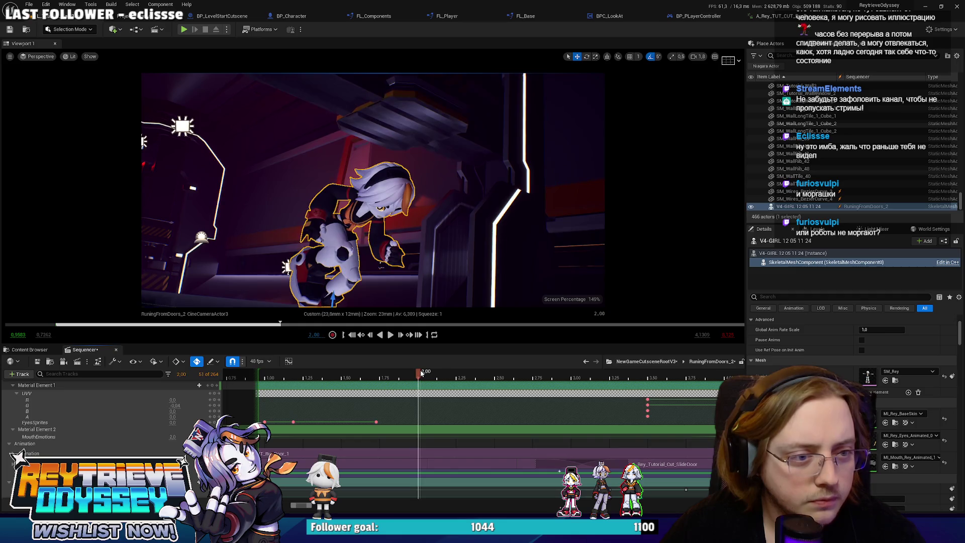
pyautogui.moveTo(376, 421); pyautogui.dragTo(408, 422)
pyautogui.click(424, 375)
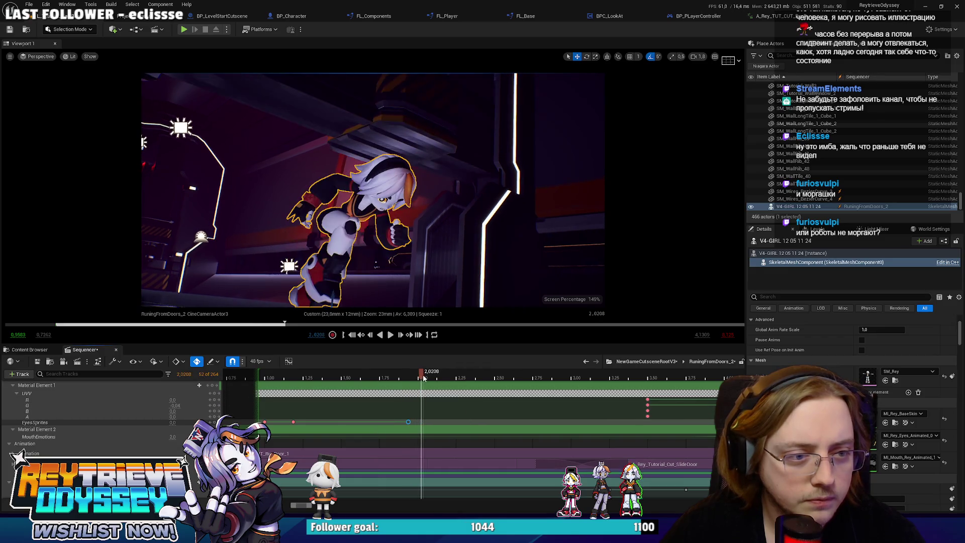
pyautogui.moveTo(426, 377); pyautogui.dragTo(455, 375)
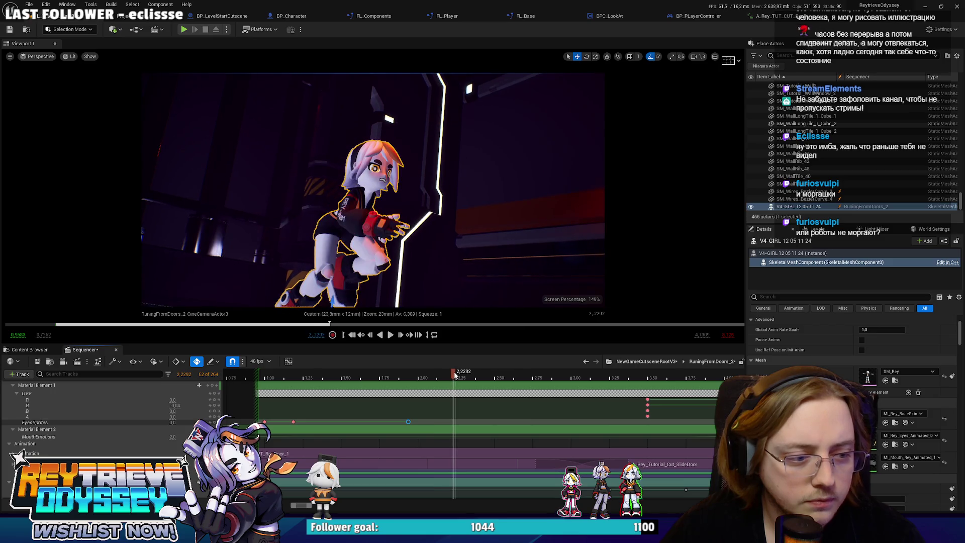
pyautogui.click(172, 422)
pyautogui.moveTo(451, 376)
pyautogui.mouseDown()
pyautogui.moveTo(427, 376)
pyautogui.moveTo(456, 374)
pyautogui.mouseUp()
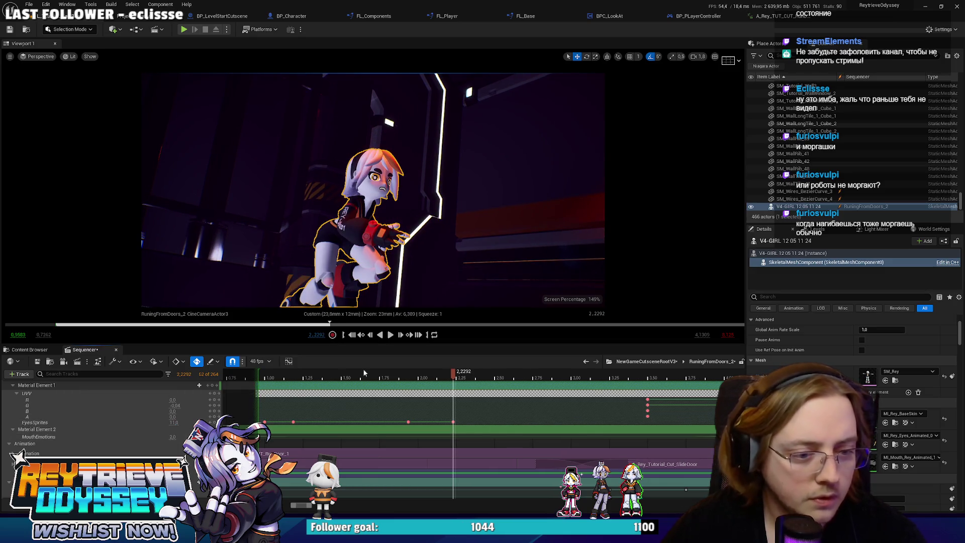
pyautogui.moveTo(450, 374)
pyautogui.mouseDown()
pyautogui.moveTo(425, 371)
pyautogui.moveTo(439, 369)
pyautogui.mouseUp()
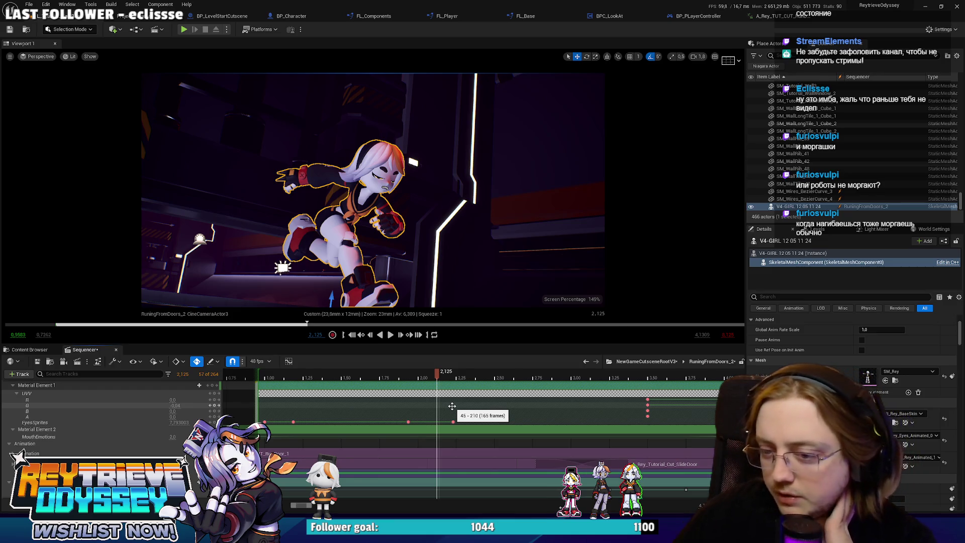
pyautogui.moveTo(476, 421); pyautogui.dragTo(447, 421)
# Undo the section move, then shift the two EyesSprites blink keys about 0.17 s earlier and preview.
pyautogui.hotkey('ctrl', 'z')
pyautogui.scroll(-2, 447, 421)
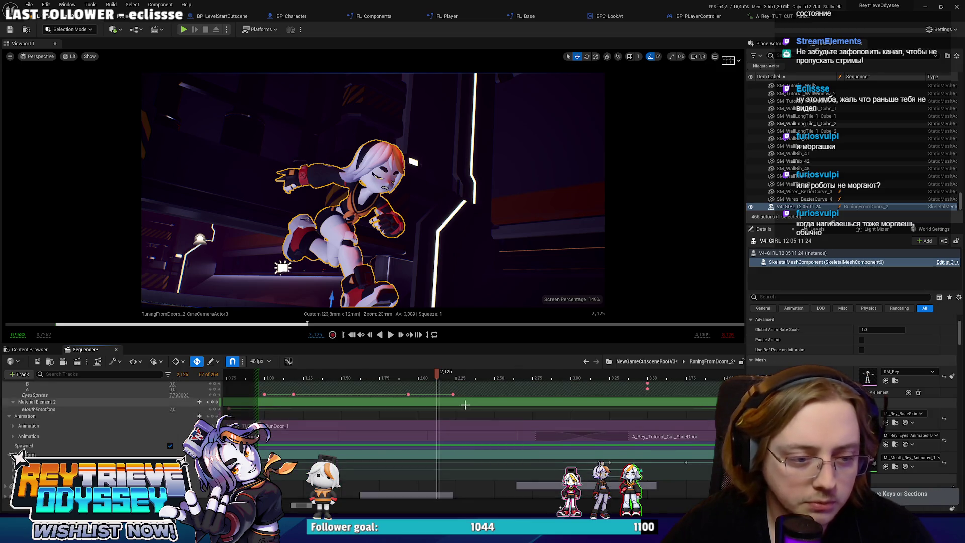
pyautogui.scroll(4, 465, 404)
pyautogui.moveTo(463, 475); pyautogui.dragTo(402, 448)
pyautogui.click(399, 372)
pyautogui.moveTo(399, 373)
pyautogui.mouseDown()
pyautogui.moveTo(355, 363)
pyautogui.moveTo(408, 371)
pyautogui.mouseUp()
pyautogui.moveTo(408, 455); pyautogui.dragTo(365, 453)
pyautogui.moveTo(374, 373); pyautogui.dragTo(430, 372)
pyautogui.moveTo(408, 454); pyautogui.dragTo(430, 455)
pyautogui.press('space')
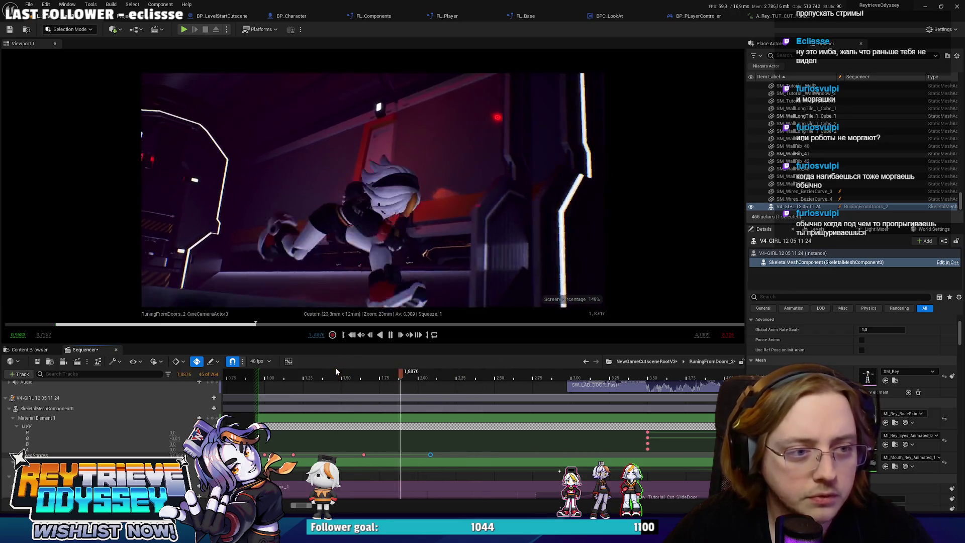
pyautogui.press('space')
# Push a blink key later on the eye track and replay from 1.5417 s to check timing.
pyautogui.moveTo(362, 376); pyautogui.dragTo(425, 374)
pyautogui.moveTo(447, 461); pyautogui.dragTo(483, 458)
pyautogui.click(345, 374)
pyautogui.press('space')
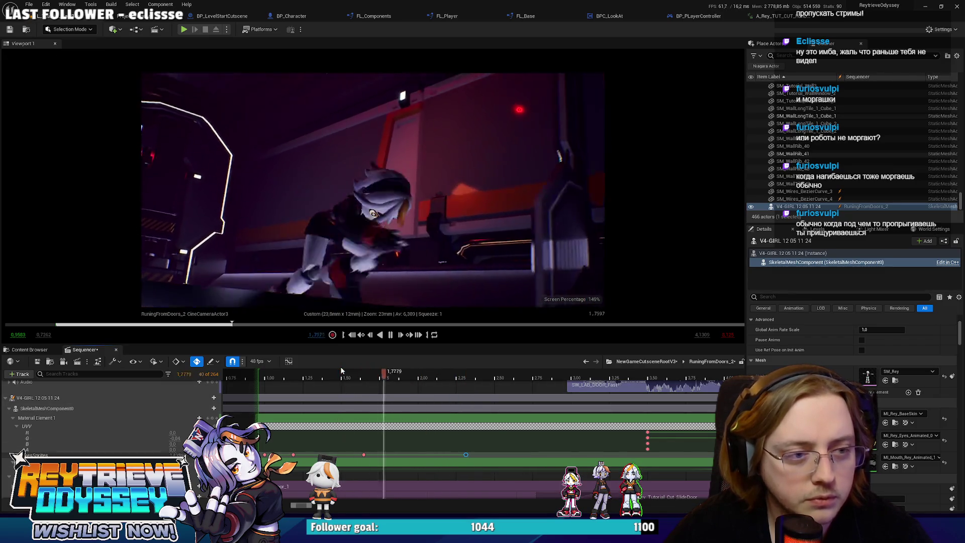
pyautogui.press('space')
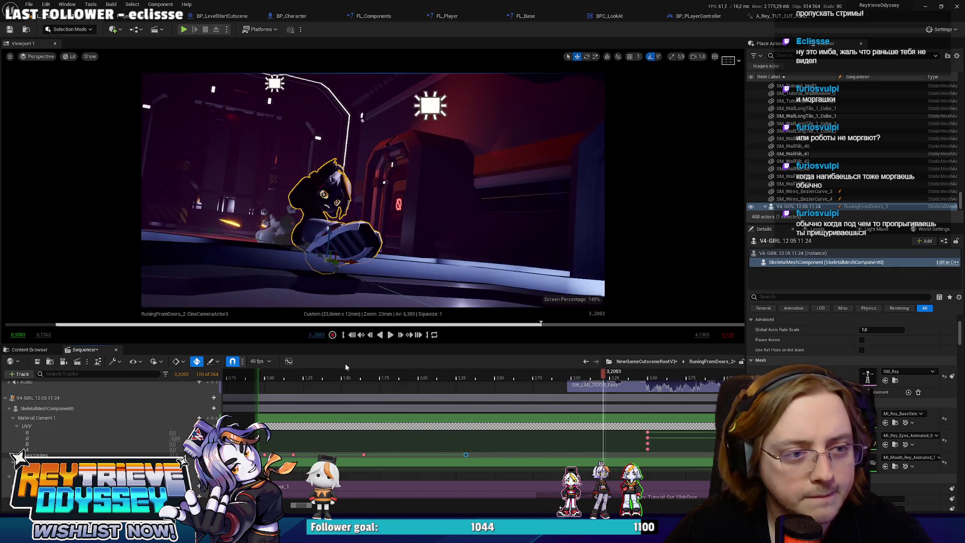
pyautogui.click(566, 374)
pyautogui.moveTo(567, 375)
pyautogui.mouseDown()
pyautogui.moveTo(508, 370)
pyautogui.moveTo(557, 374)
pyautogui.moveTo(549, 375)
pyautogui.mouseUp()
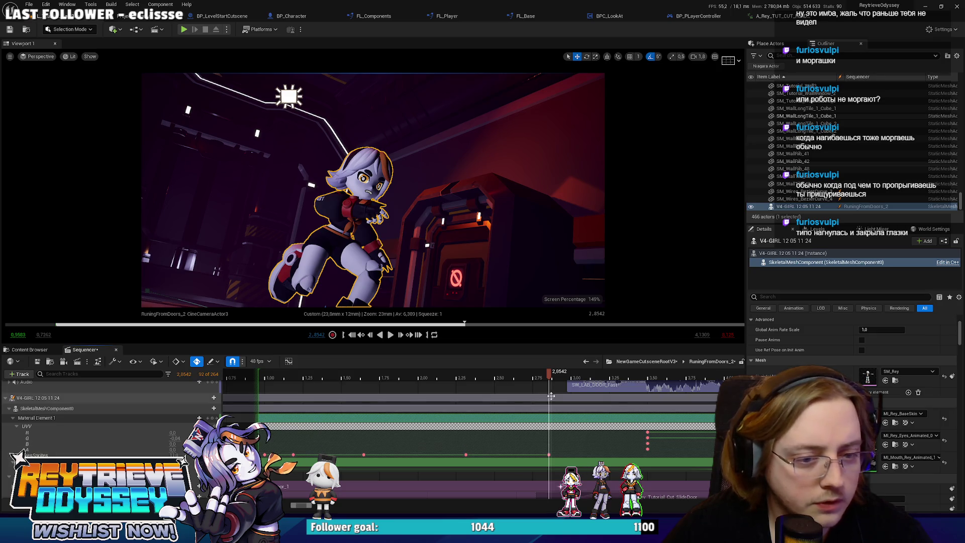
pyautogui.moveTo(550, 374); pyautogui.dragTo(587, 376)
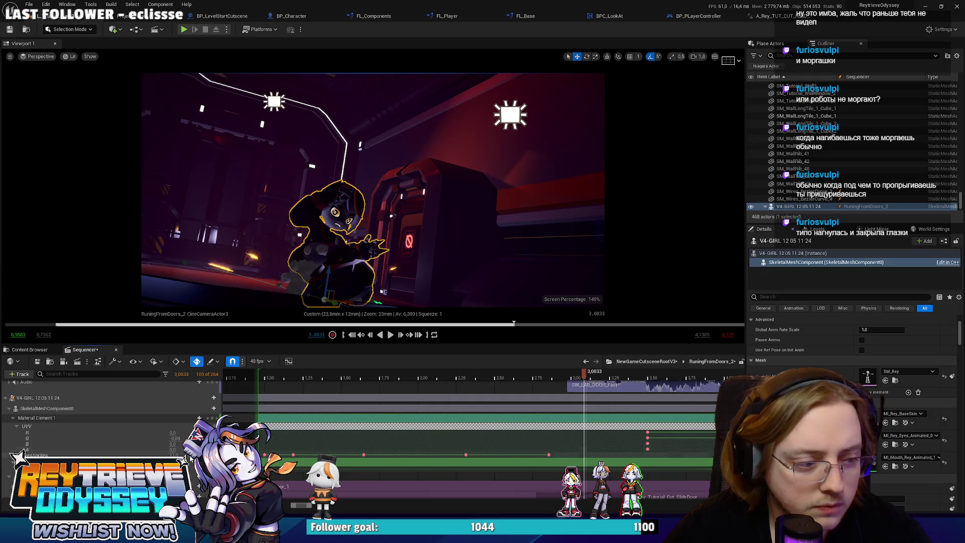
# Select the two eye keys near 3.5 s, step through 3.46–3.60 s, and preview the blinks.
pyautogui.click(41, 454)
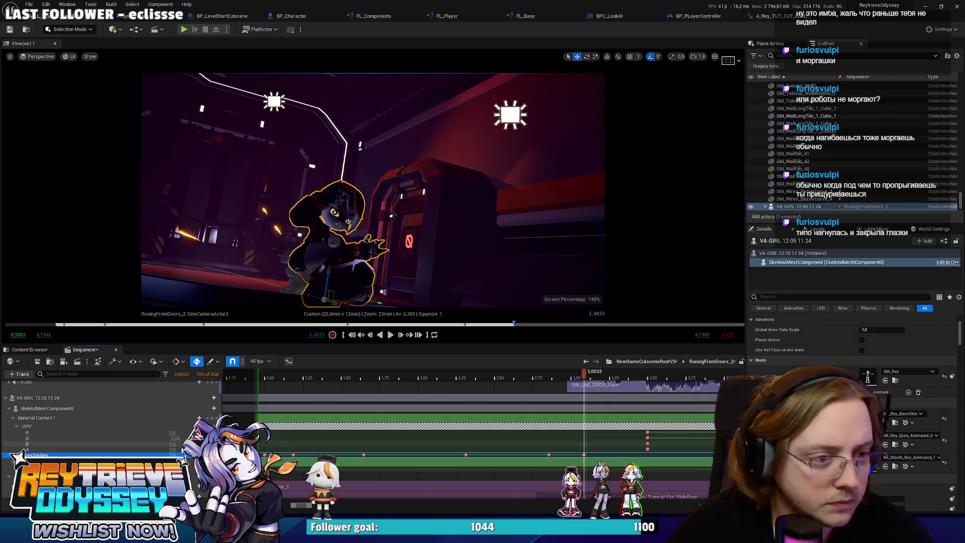
pyautogui.click(555, 371)
pyautogui.moveTo(556, 370); pyautogui.dragTo(649, 371)
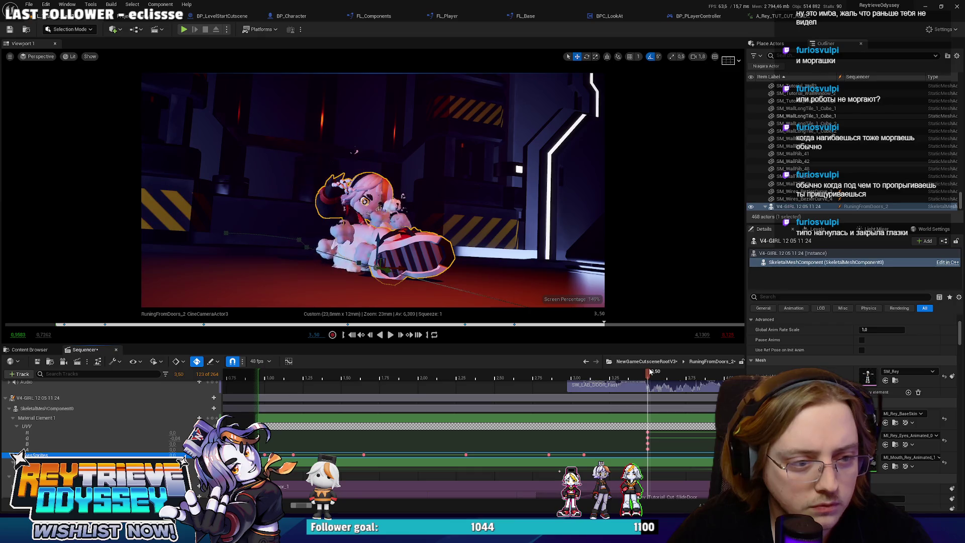
pyautogui.moveTo(598, 448); pyautogui.dragTo(535, 460)
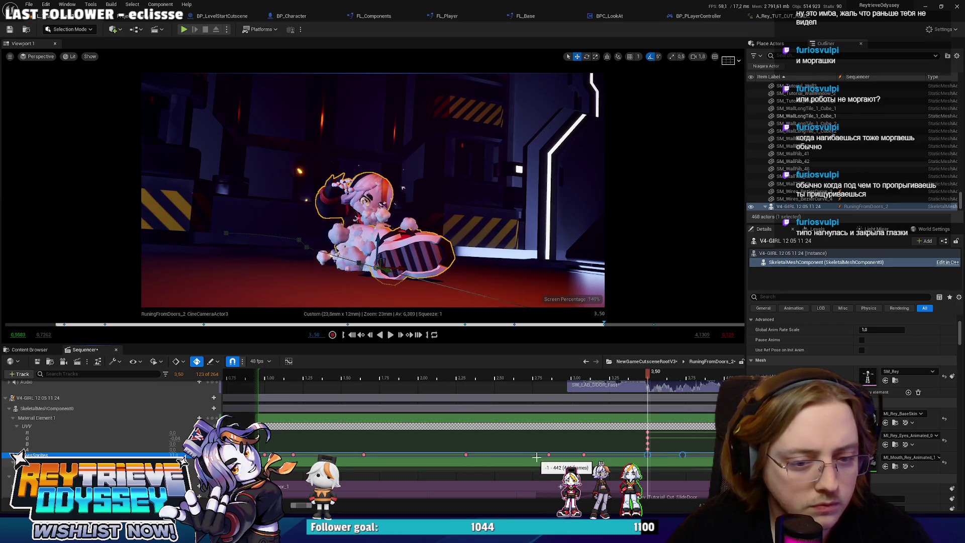
pyautogui.press('Left')
pyautogui.press('Left')
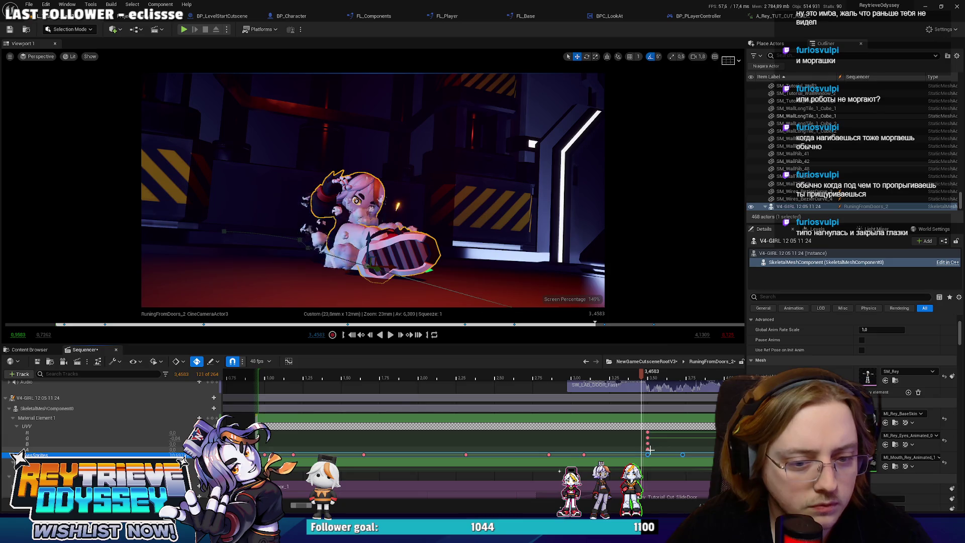
pyautogui.press('Right')
pyautogui.press('Right')
pyautogui.click(614, 378)
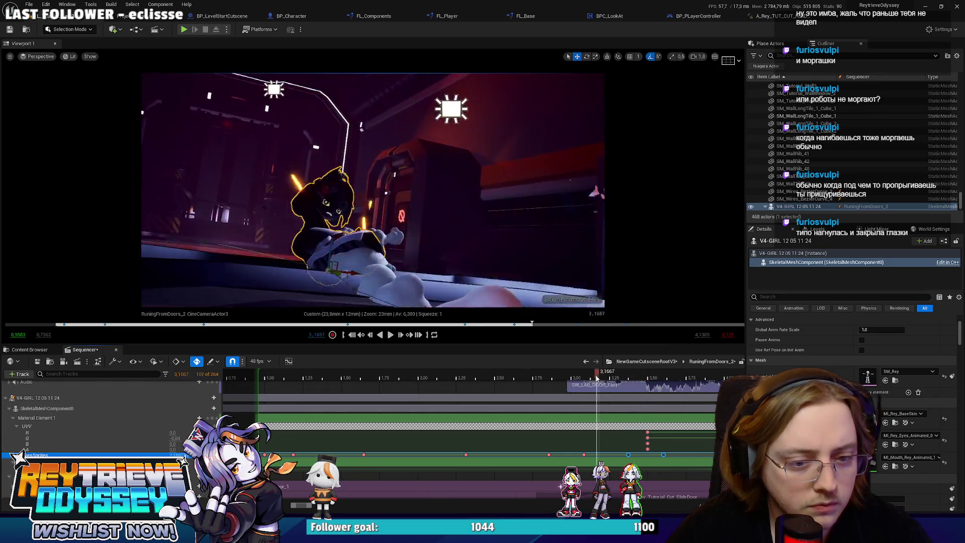
pyautogui.moveTo(614, 378)
pyautogui.mouseDown()
pyautogui.moveTo(652, 378)
pyautogui.moveTo(628, 378)
pyautogui.mouseUp()
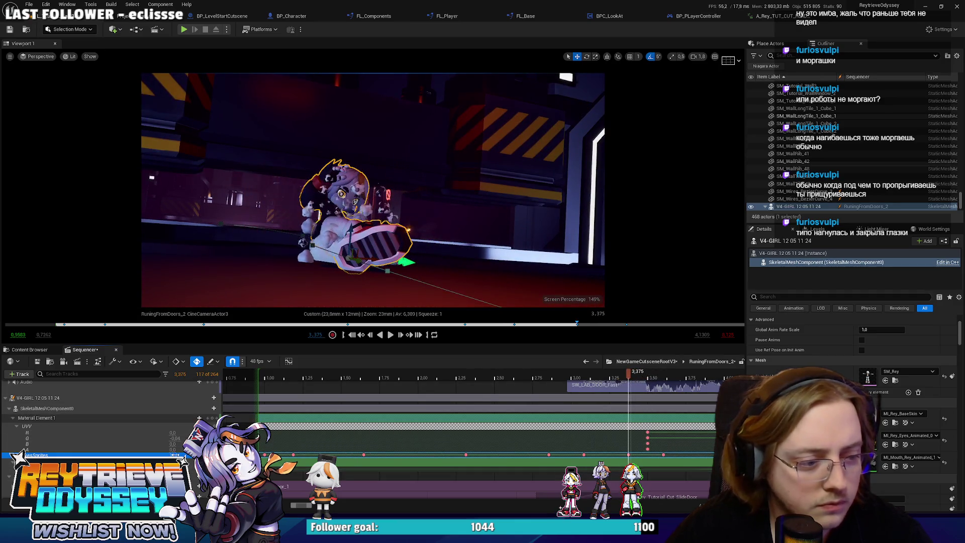
pyautogui.press('.')
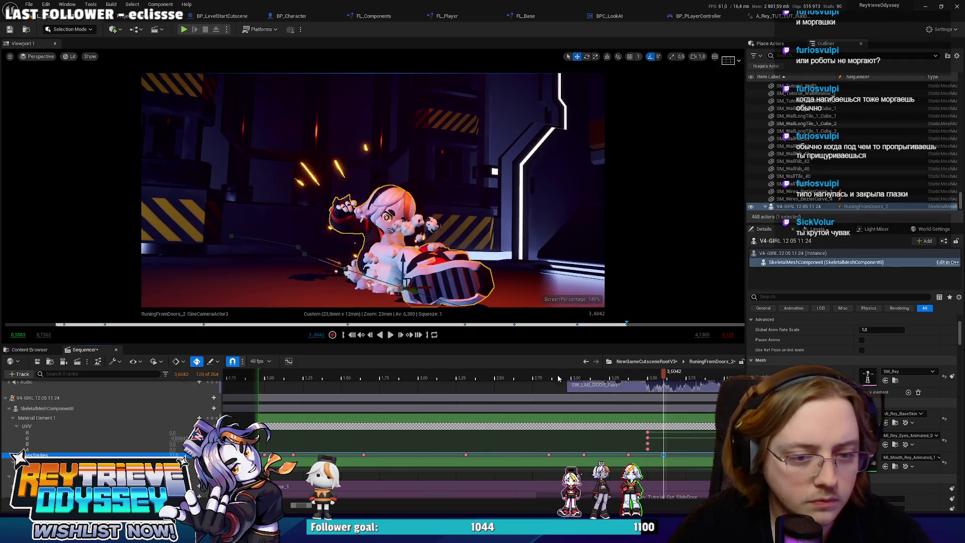
pyautogui.press('space')
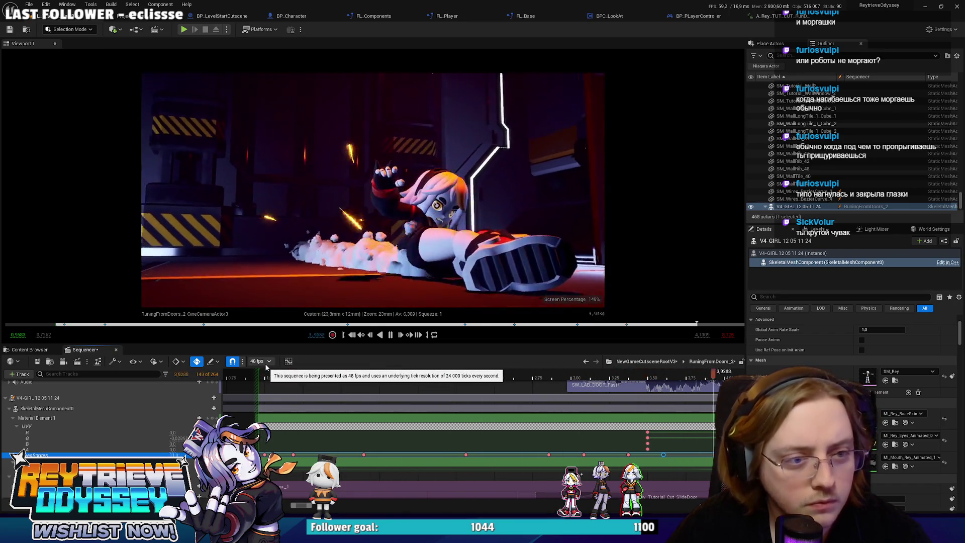
pyautogui.press('space')
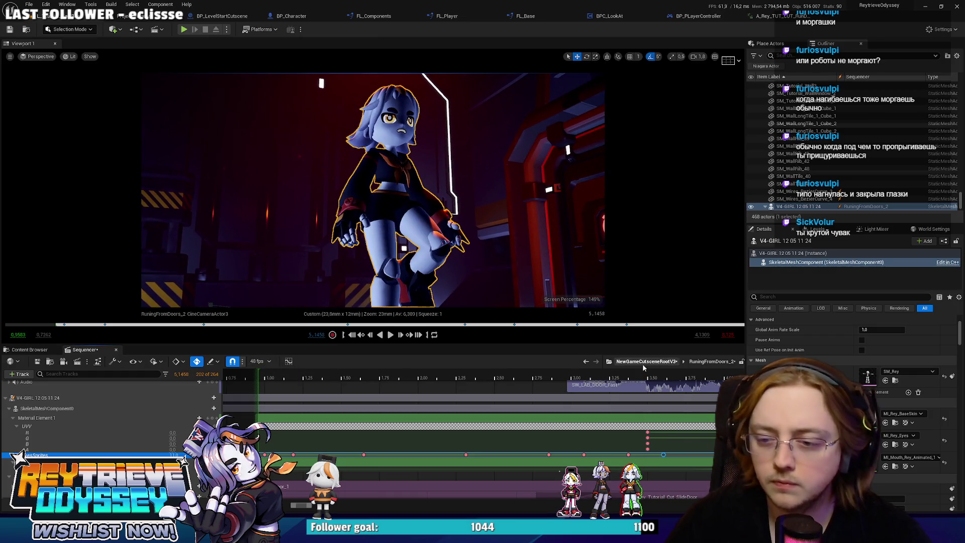
# Move an eye-sprite key 0.12 s earlier and play the cutscene to review the blinks.
pyautogui.click(663, 452)
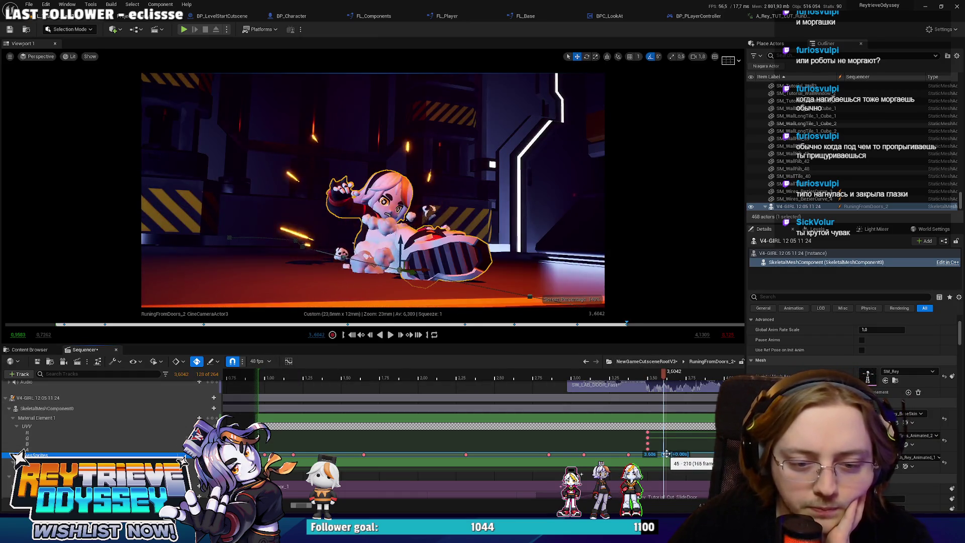
pyautogui.moveTo(666, 454); pyautogui.dragTo(677, 454)
pyautogui.moveTo(661, 373)
pyautogui.mouseDown()
pyautogui.moveTo(643, 373)
pyautogui.moveTo(660, 370)
pyautogui.mouseUp()
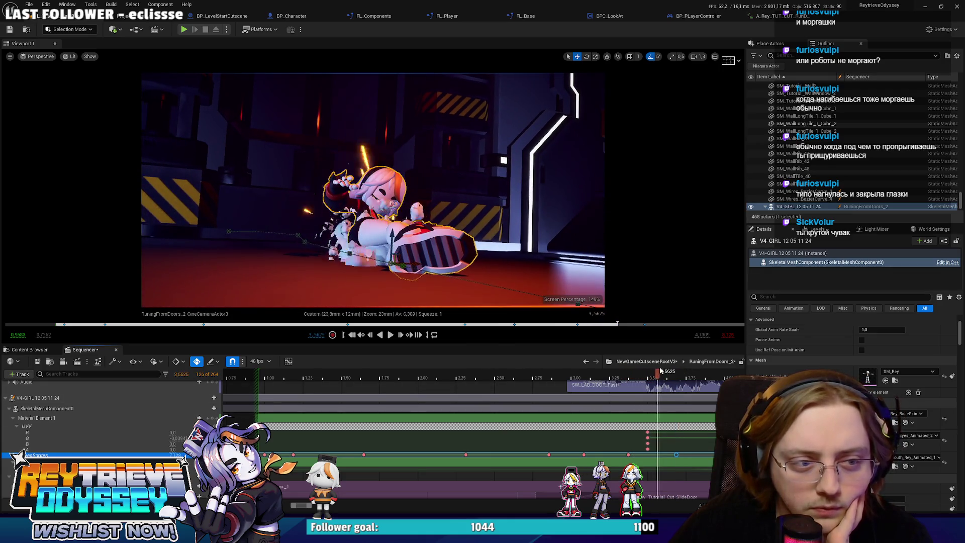
pyautogui.moveTo(629, 455); pyautogui.dragTo(617, 455)
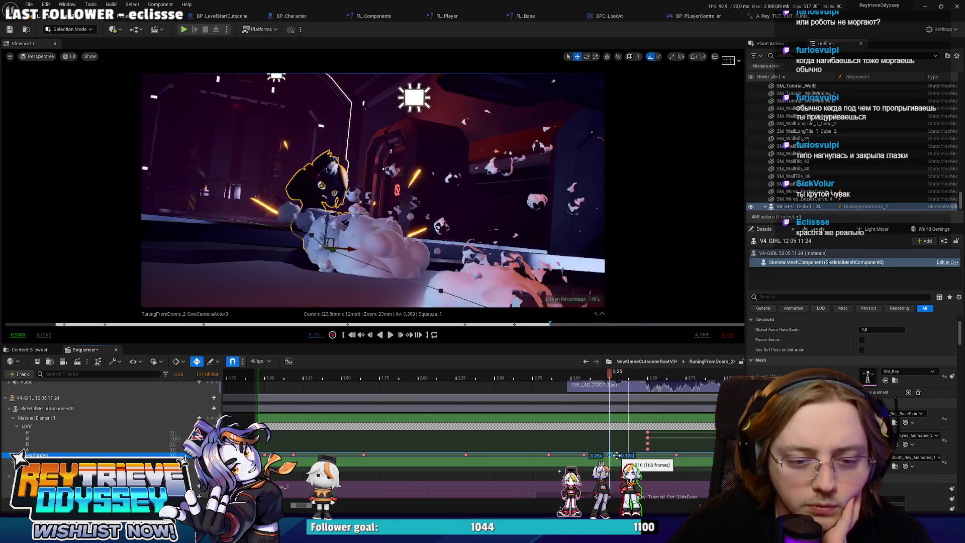
pyautogui.moveTo(609, 376); pyautogui.dragTo(617, 378)
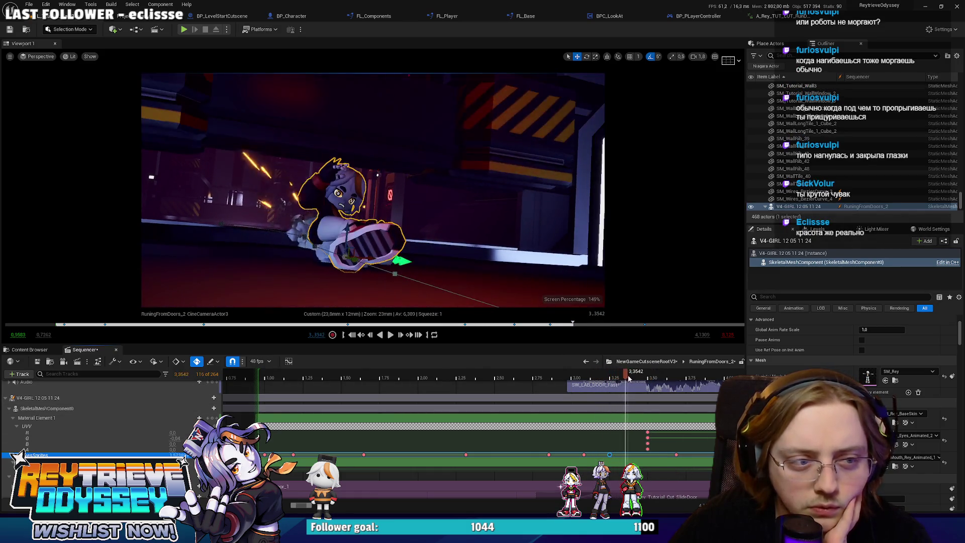
pyautogui.moveTo(660, 378); pyautogui.dragTo(672, 372)
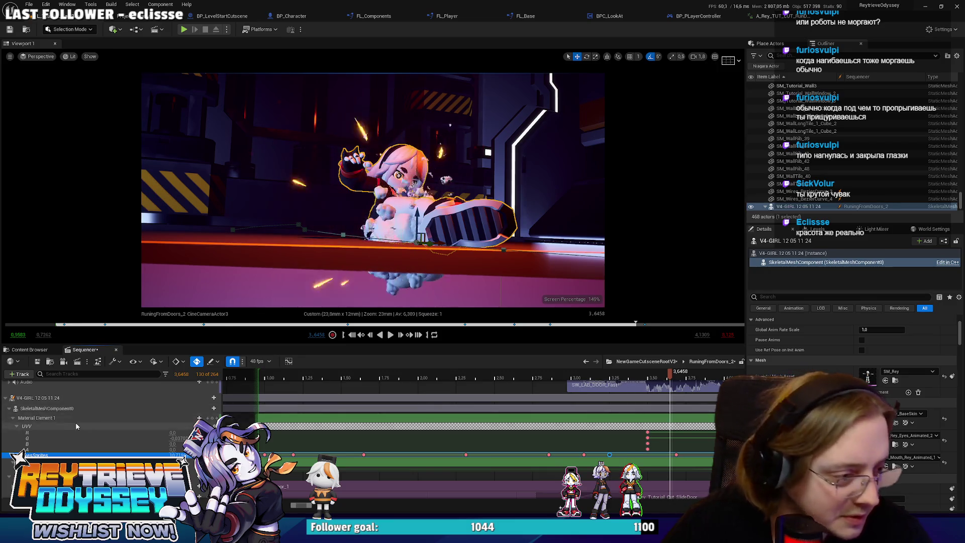
pyautogui.scroll(5, 76, 426)
pyautogui.press('space')
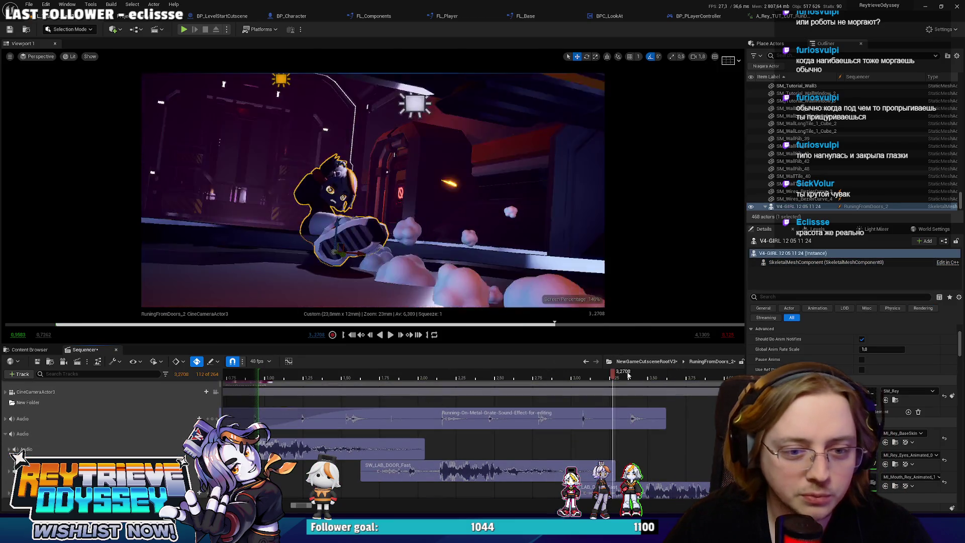
# Turn on the letterbox mask with a new aspect value, close the overlay options, and play the preview.
pyautogui.moveTo(635, 376)
pyautogui.mouseDown()
pyautogui.moveTo(654, 370)
pyautogui.moveTo(644, 370)
pyautogui.mouseUp()
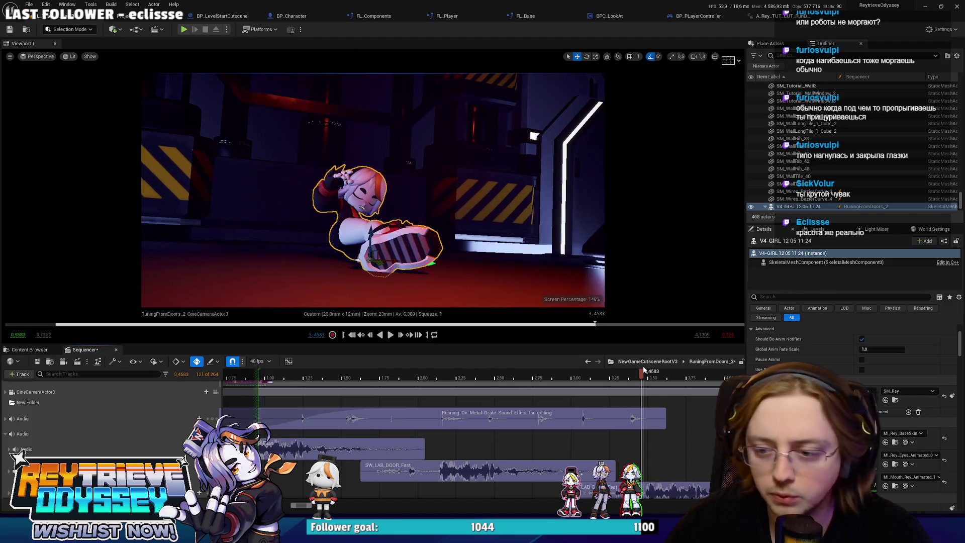
pyautogui.click(737, 60)
pyautogui.click(796, 137)
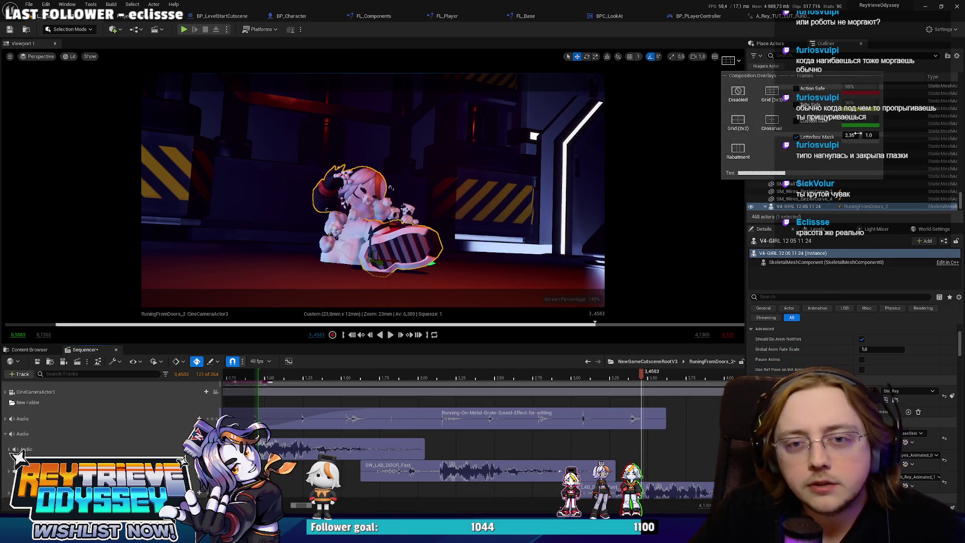
pyautogui.click(849, 133)
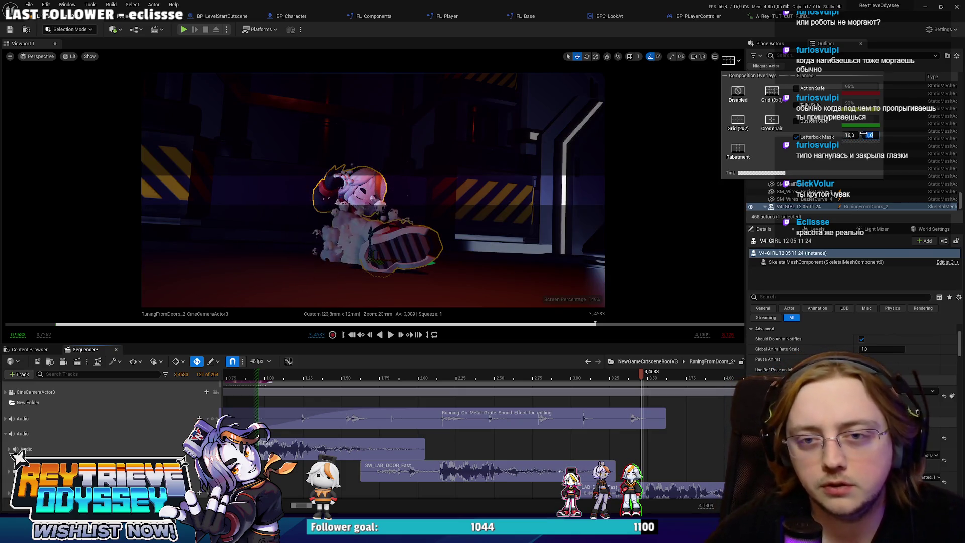
pyautogui.write(',4')
pyautogui.press('BackSpace')
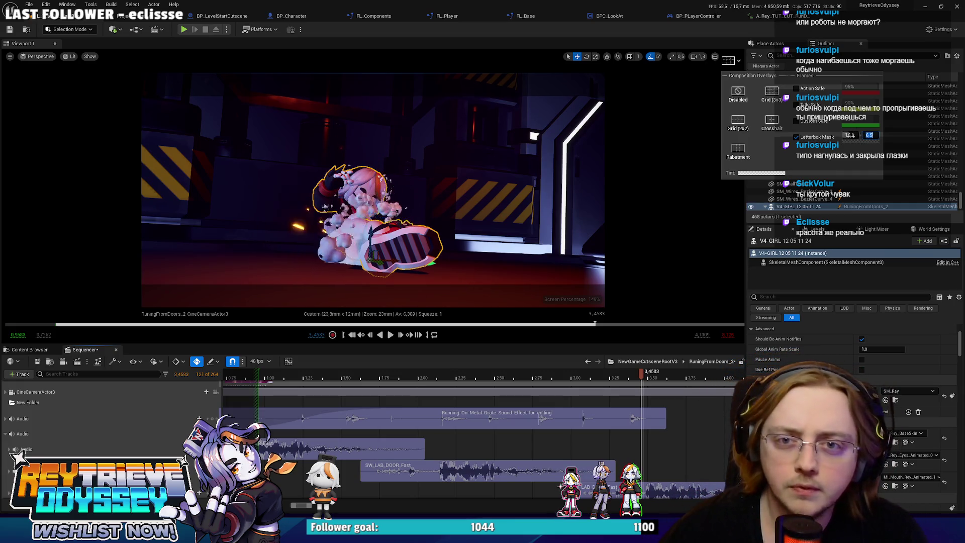
pyautogui.click(889, 140)
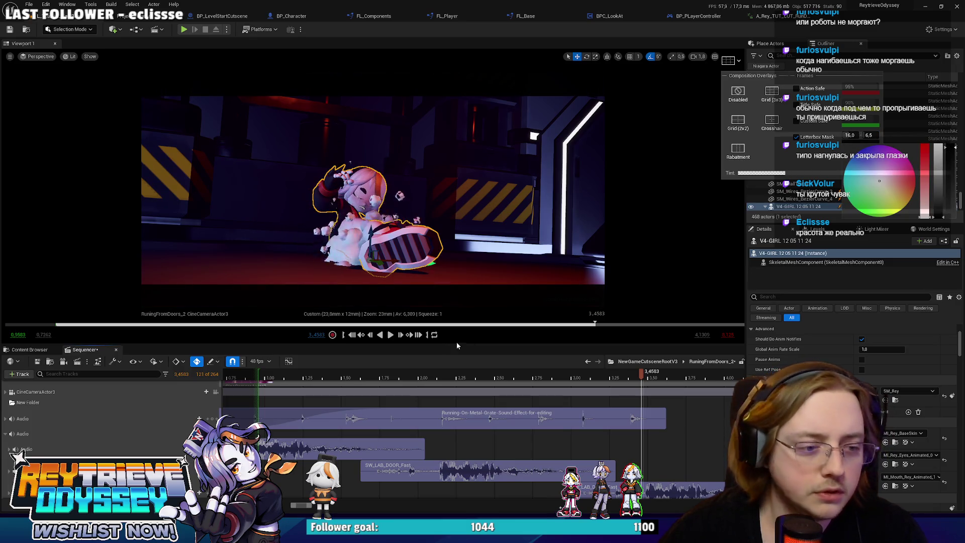
pyautogui.click(261, 376)
pyautogui.press('space')
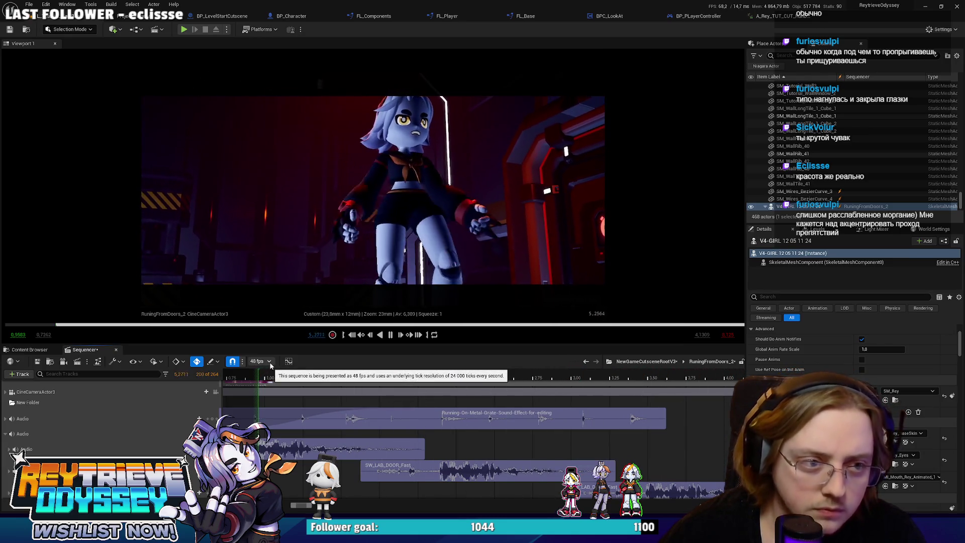
# Pause at 5.9375, scroll down to Rey's material rows, then back up to select the camera track.
pyautogui.press('space')
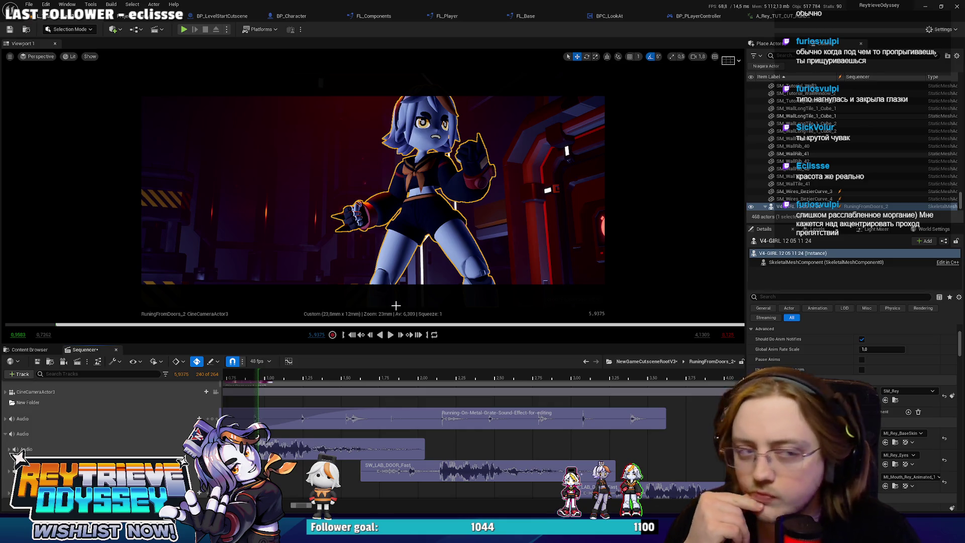
pyautogui.scroll(-5, 490, 406)
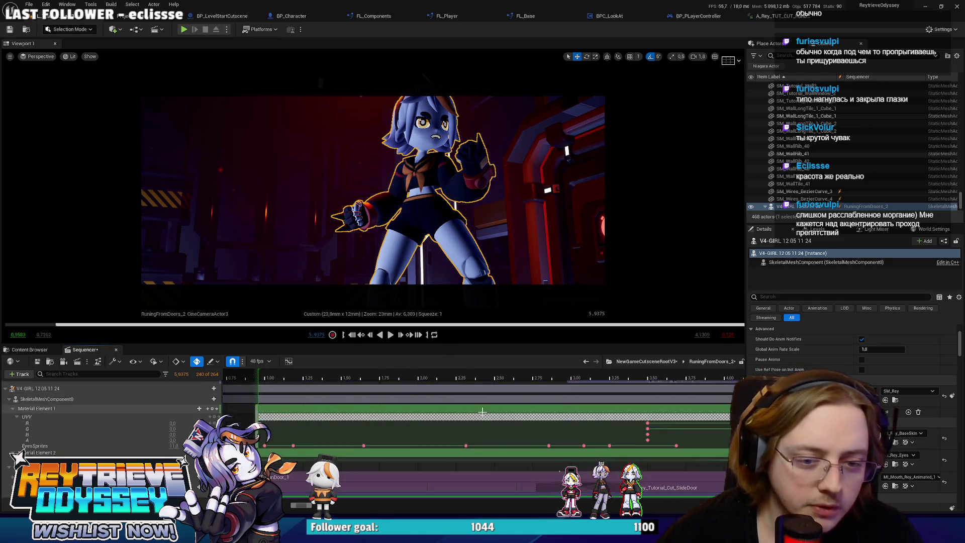
pyautogui.scroll(-1, 490, 406)
pyautogui.keyDown('ctrl'); pyautogui.scroll(-3, 523, 413); pyautogui.keyUp('ctrl')
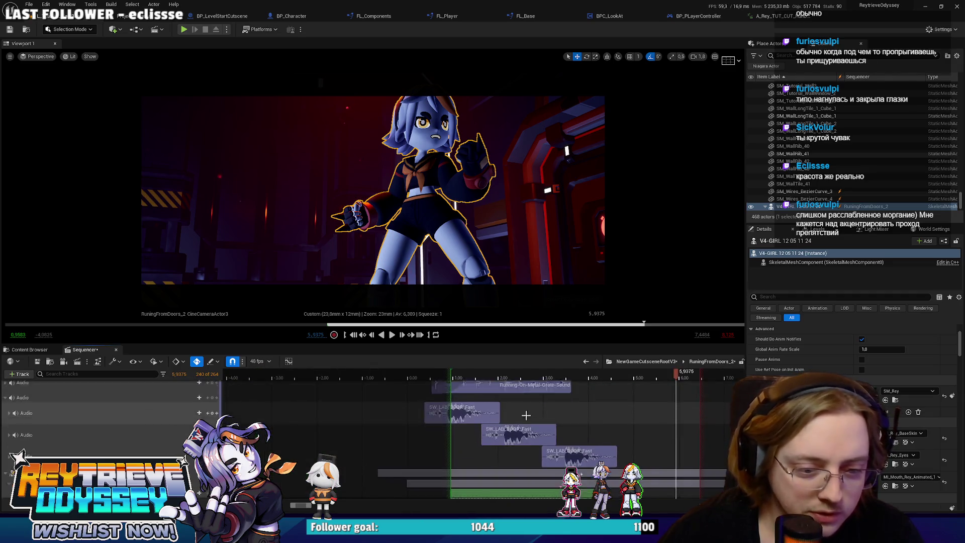
pyautogui.scroll(-3, 452, 397)
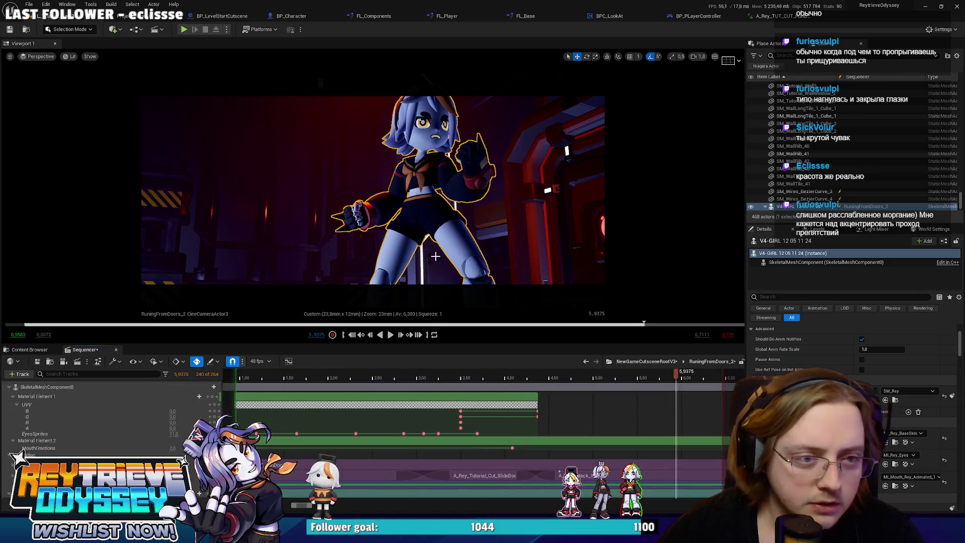
pyautogui.scroll(5, 442, 410)
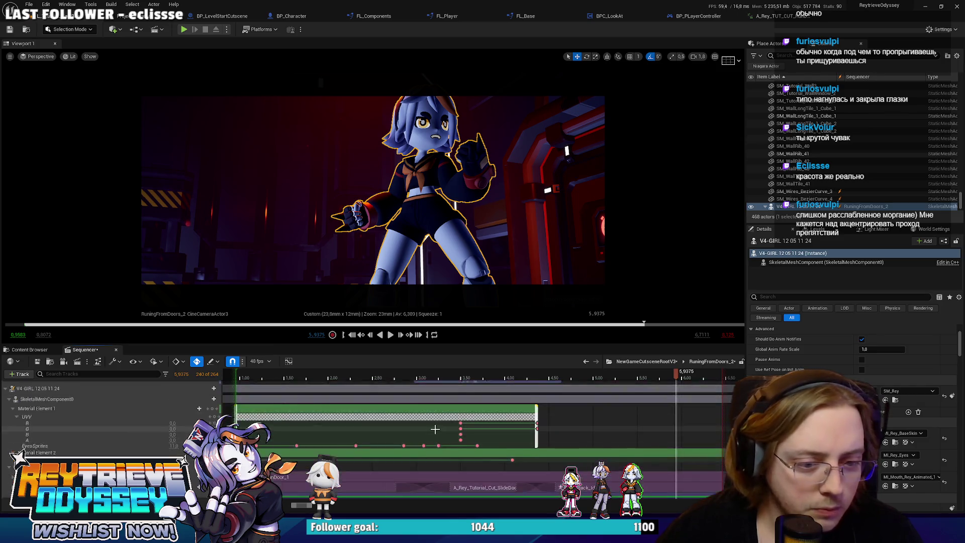
pyautogui.scroll(3, 442, 410)
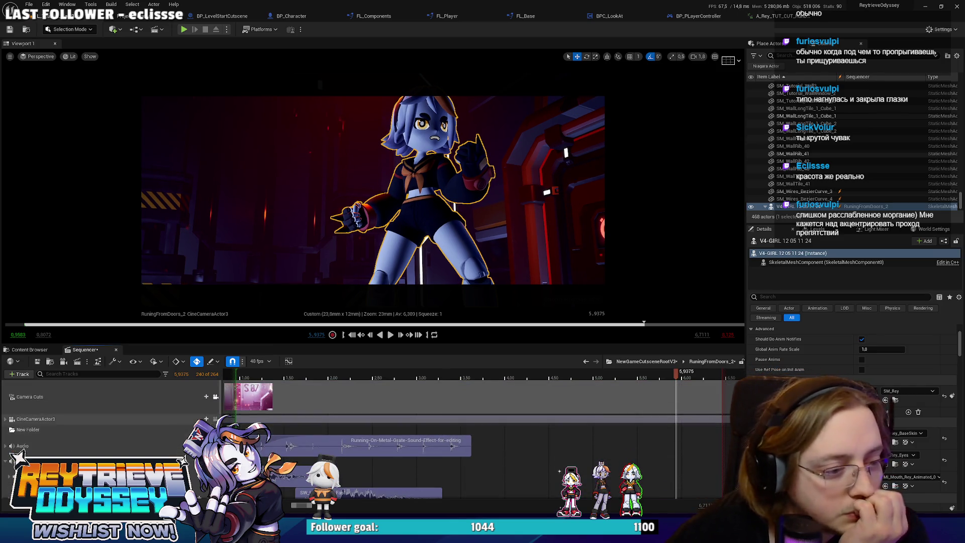
pyautogui.click(150, 423)
# Expand CineCameraActor3's property tracks and play the camera shot from 4.6458 s.
pyautogui.doubleClick(150, 423)
pyautogui.scroll(-3, 557, 455)
pyautogui.click(557, 455)
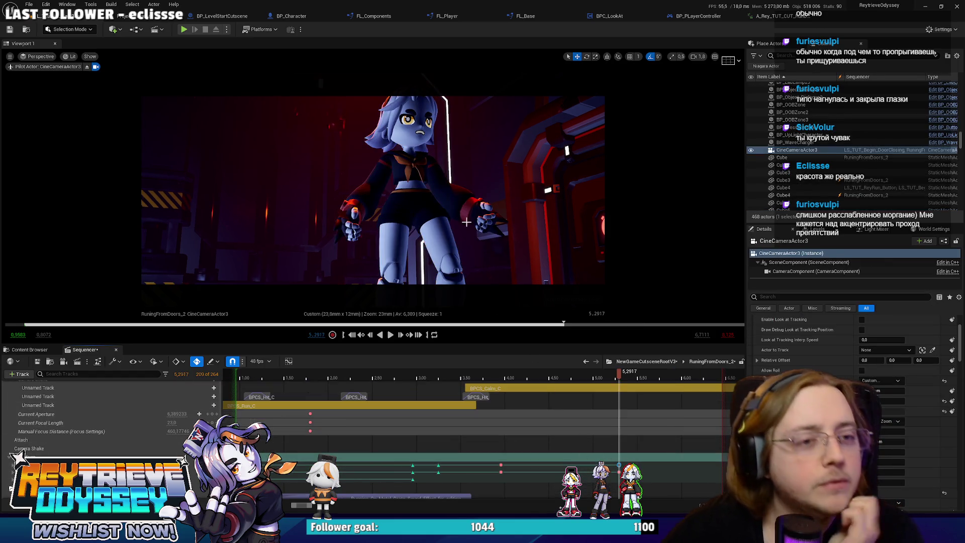
pyautogui.scroll(2, 150, 409)
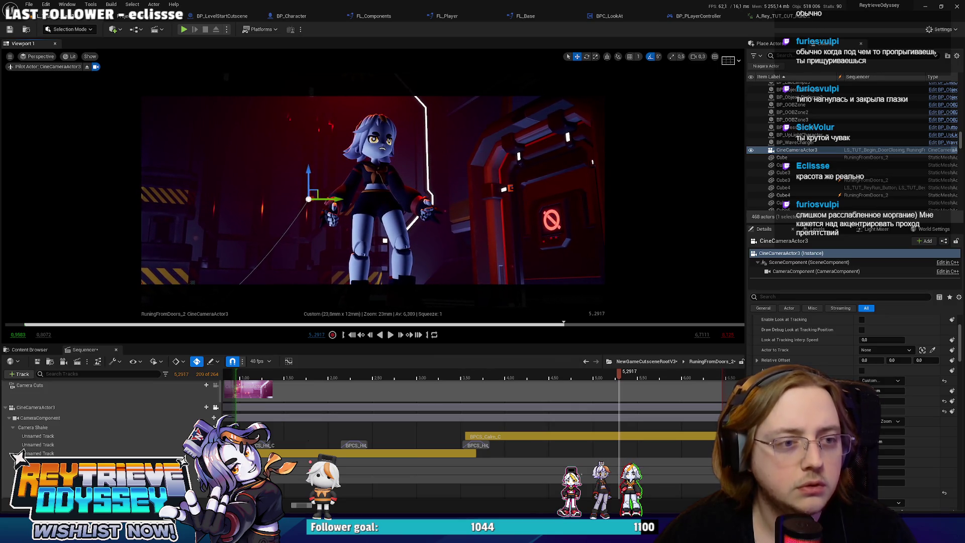
pyautogui.scroll(-5, 562, 402)
pyautogui.click(561, 378)
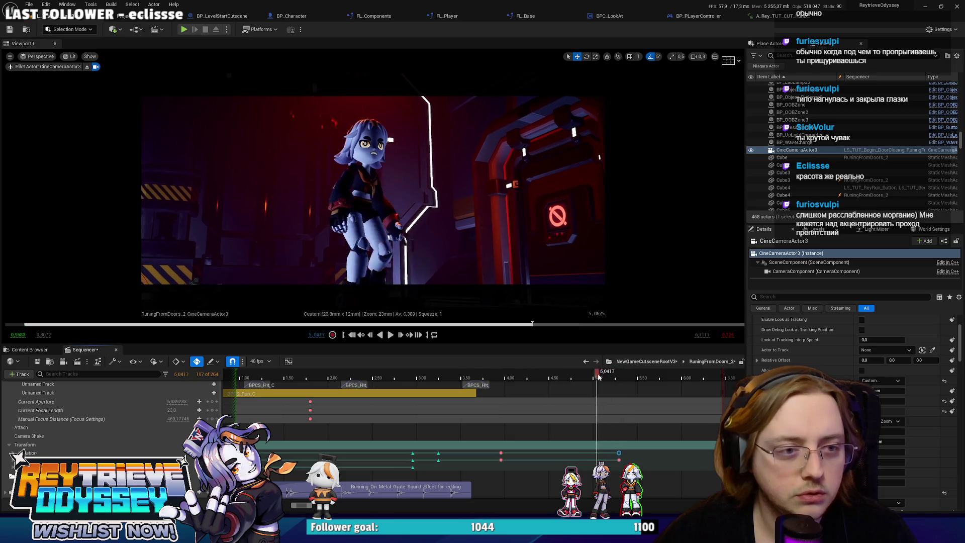
pyautogui.press('space')
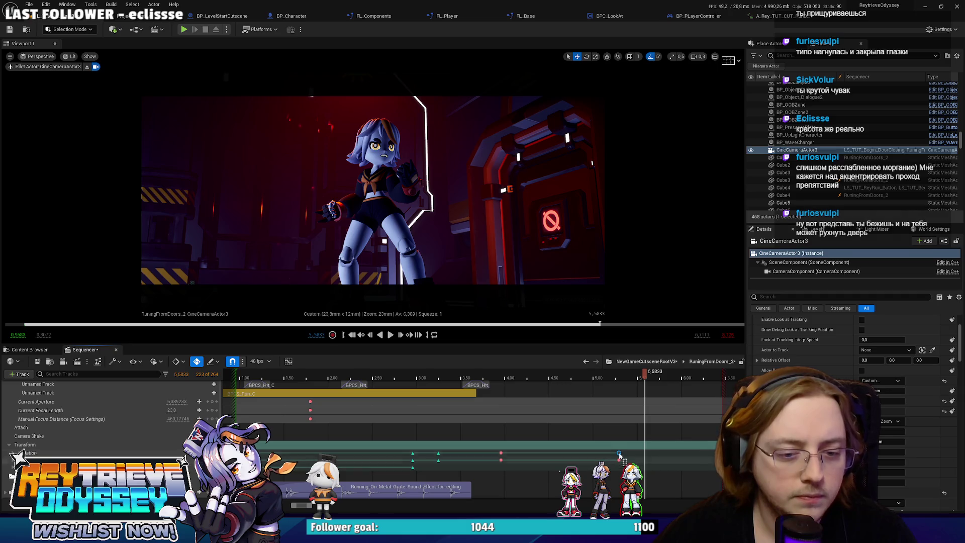
# Shift the camera's last Transform keys later, replay the sequence to check timing, and select V4-GIRL.
pyautogui.moveTo(620, 452); pyautogui.dragTo(678, 453)
pyautogui.click(444, 372)
pyautogui.press('space')
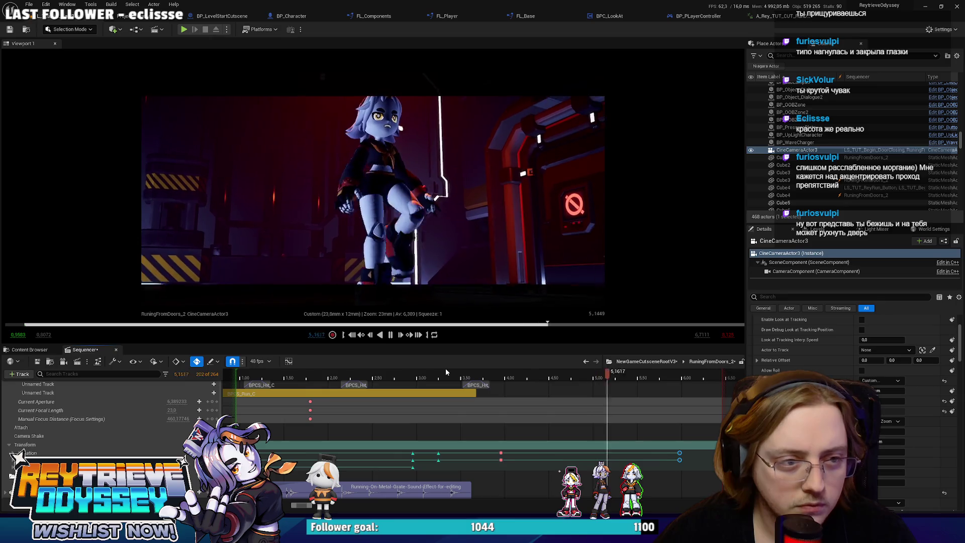
pyautogui.press('space')
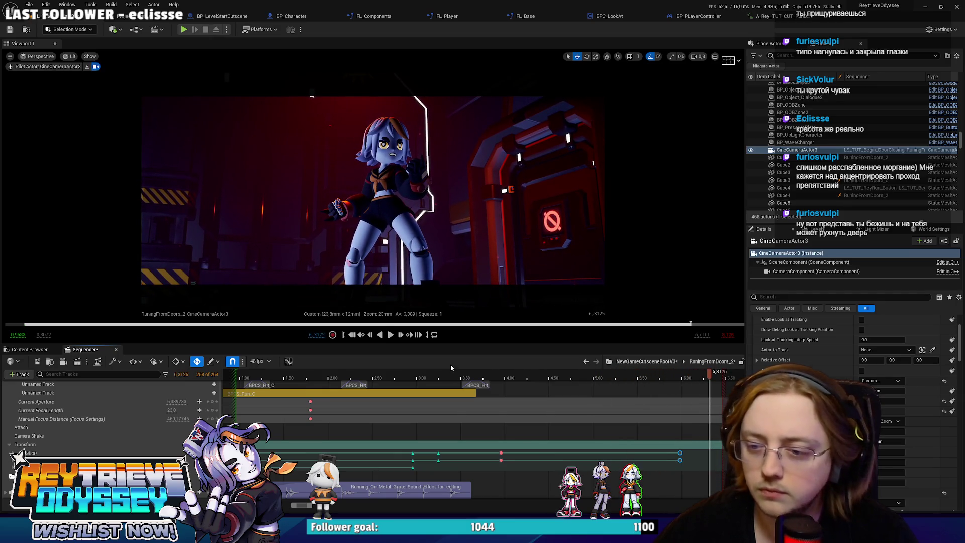
pyautogui.press('space')
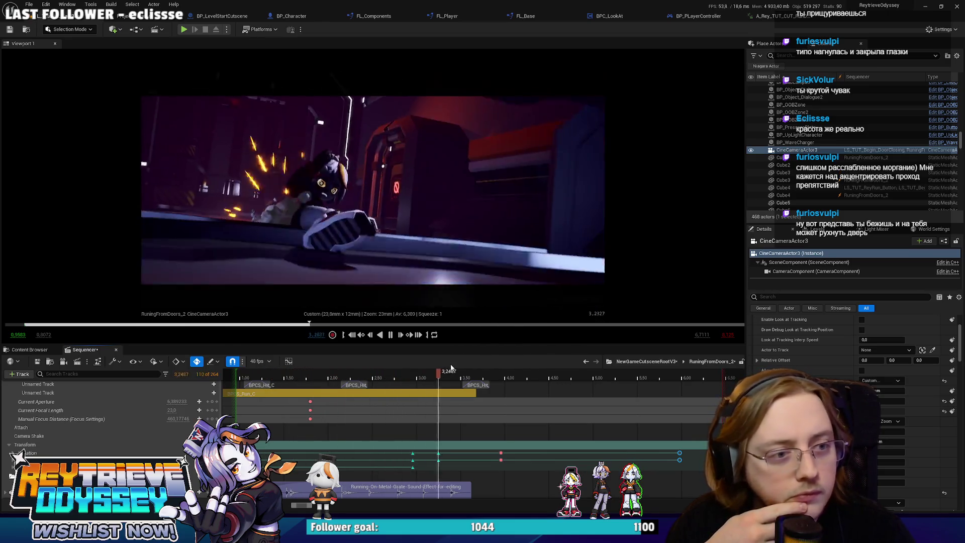
pyautogui.press('space')
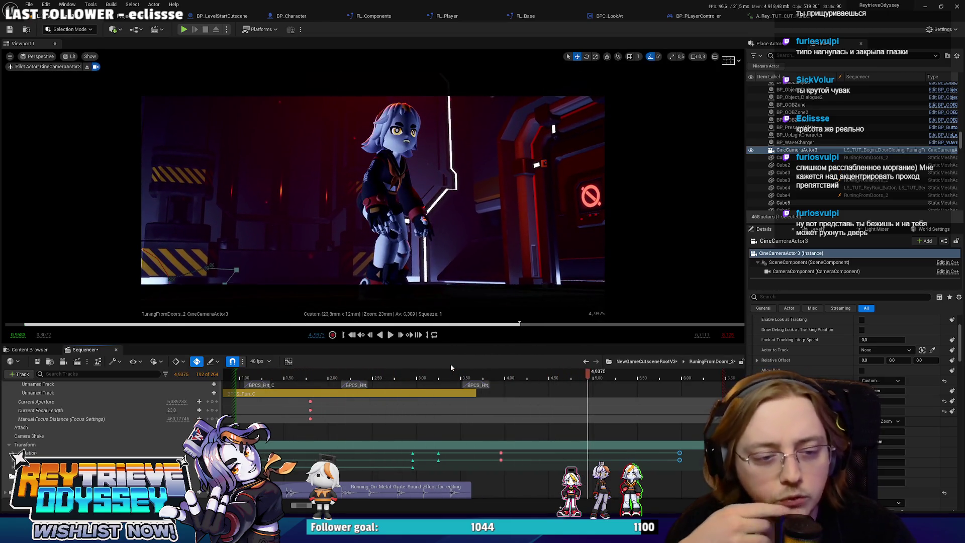
pyautogui.press('space')
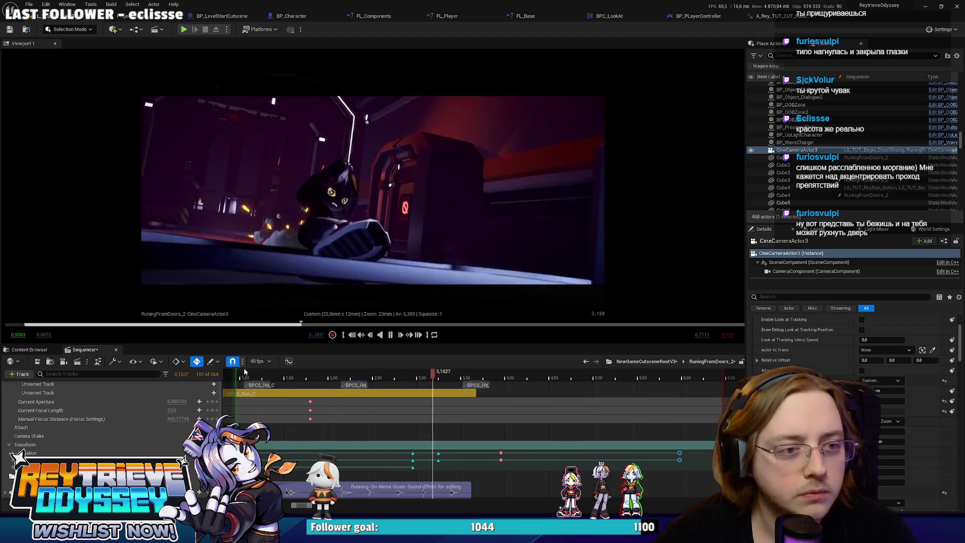
pyautogui.press('space')
pyautogui.moveTo(287, 378)
pyautogui.mouseDown()
pyautogui.moveTo(256, 379)
pyautogui.moveTo(285, 376)
pyautogui.mouseUp()
pyautogui.scroll(-3, 285, 417)
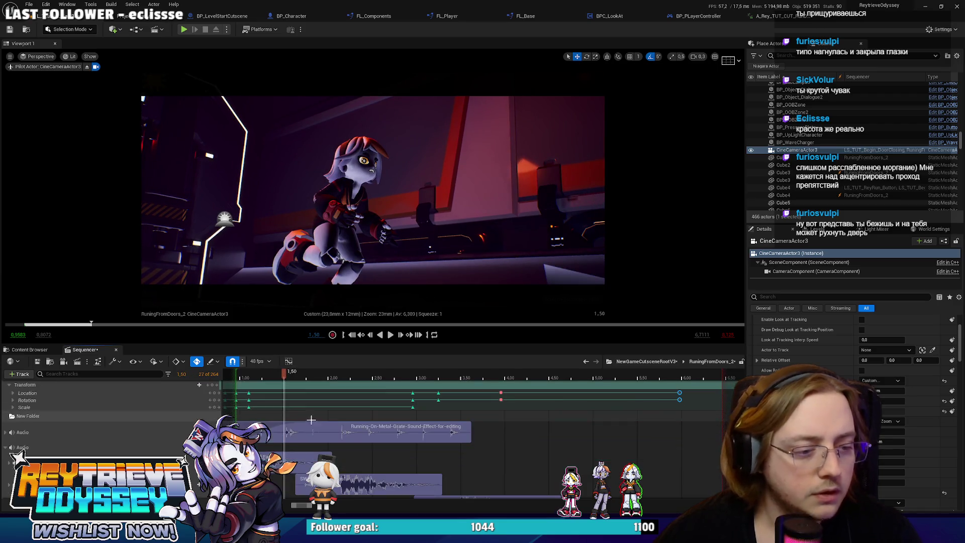
pyautogui.click(366, 164)
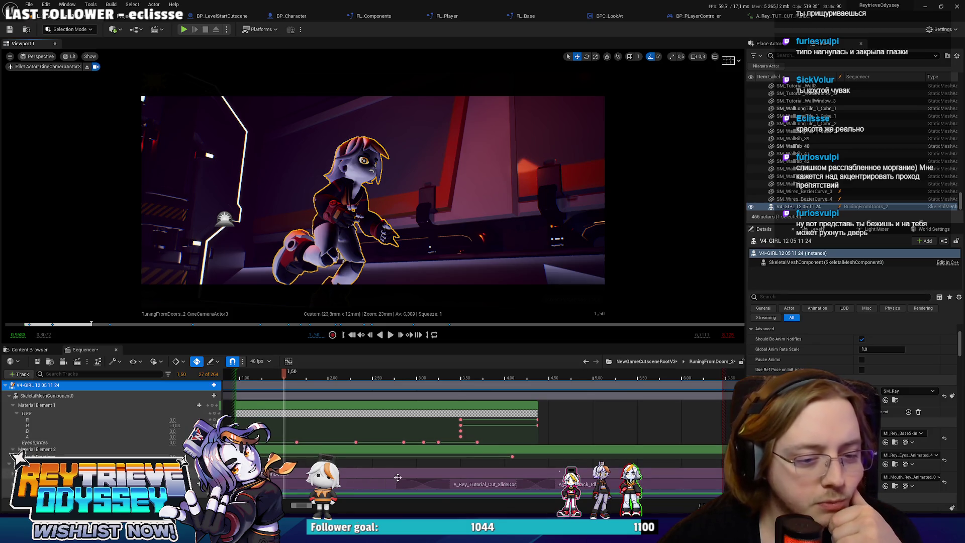
pyautogui.moveTo(292, 509); pyautogui.dragTo(281, 509)
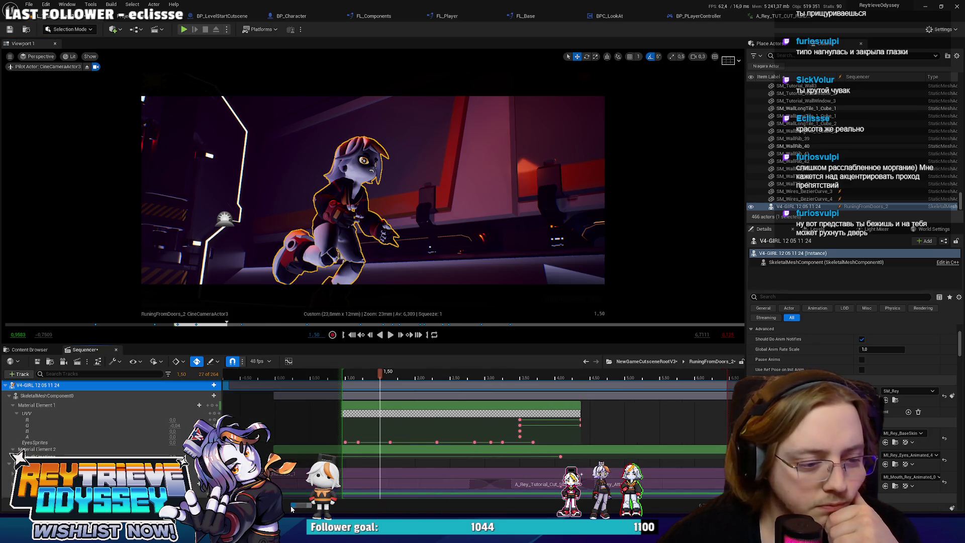
pyautogui.click(378, 462)
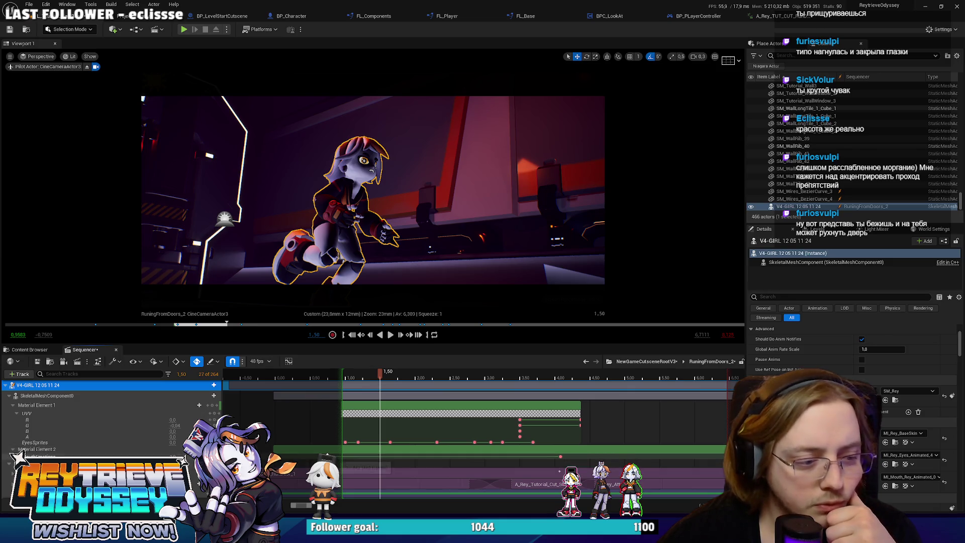
pyautogui.press('Left')
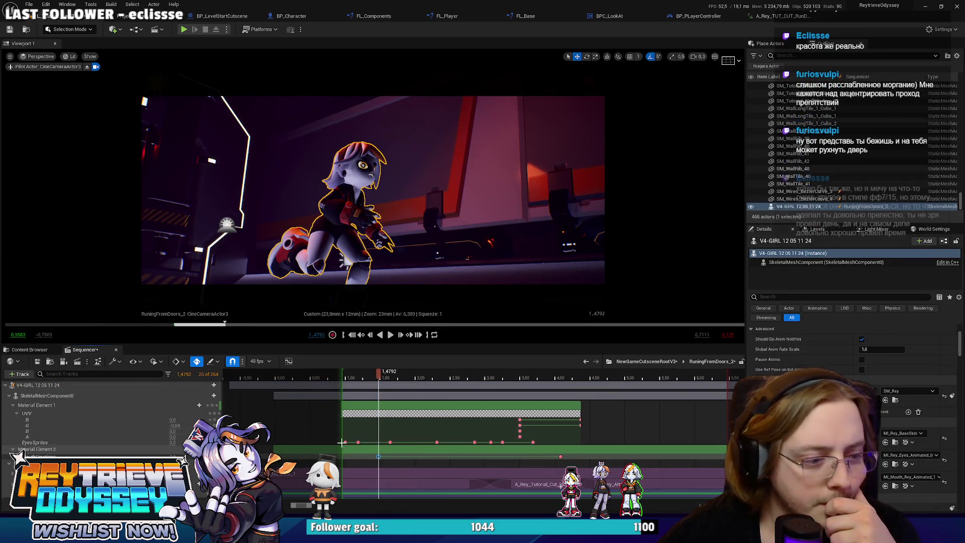
pyautogui.click(553, 376)
pyautogui.moveTo(552, 376); pyautogui.dragTo(667, 374)
pyautogui.press('space')
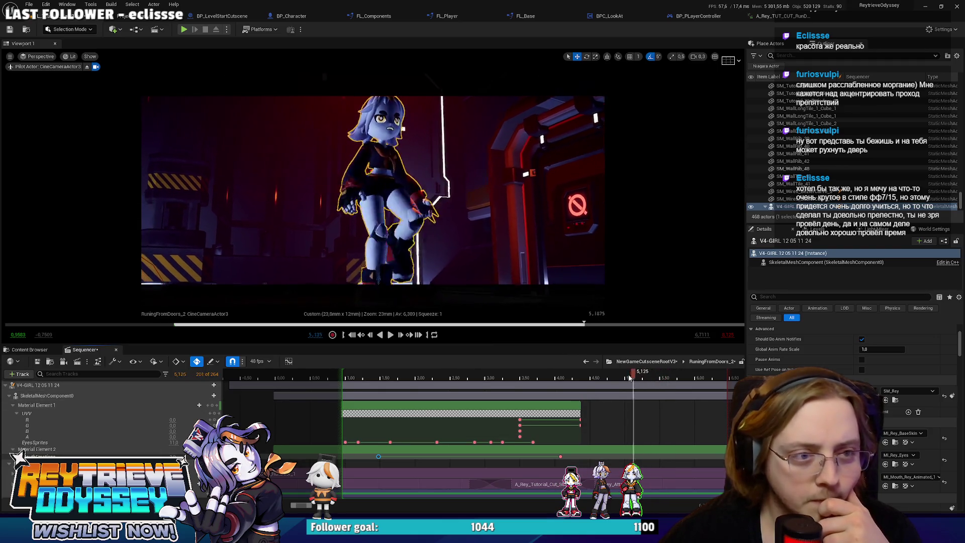
pyautogui.click(585, 372)
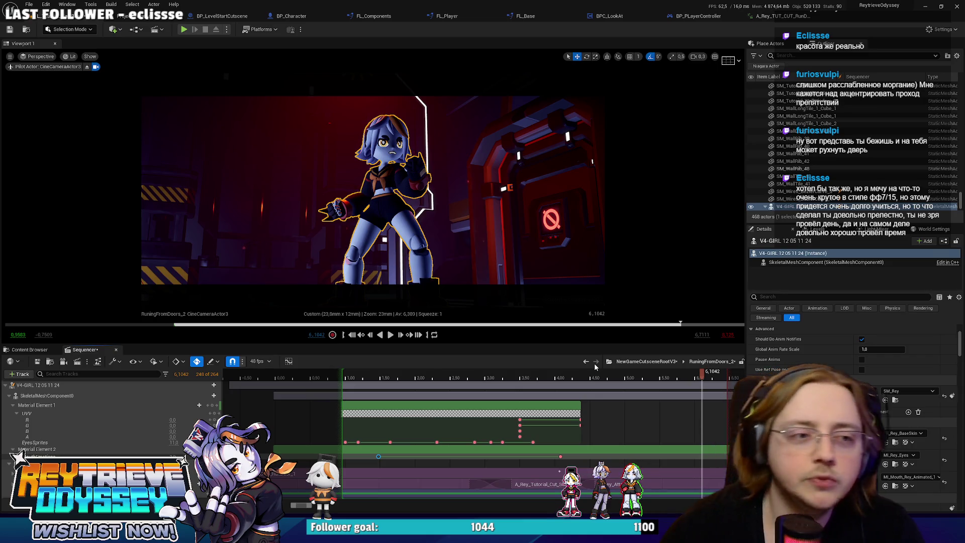
pyautogui.click(628, 377)
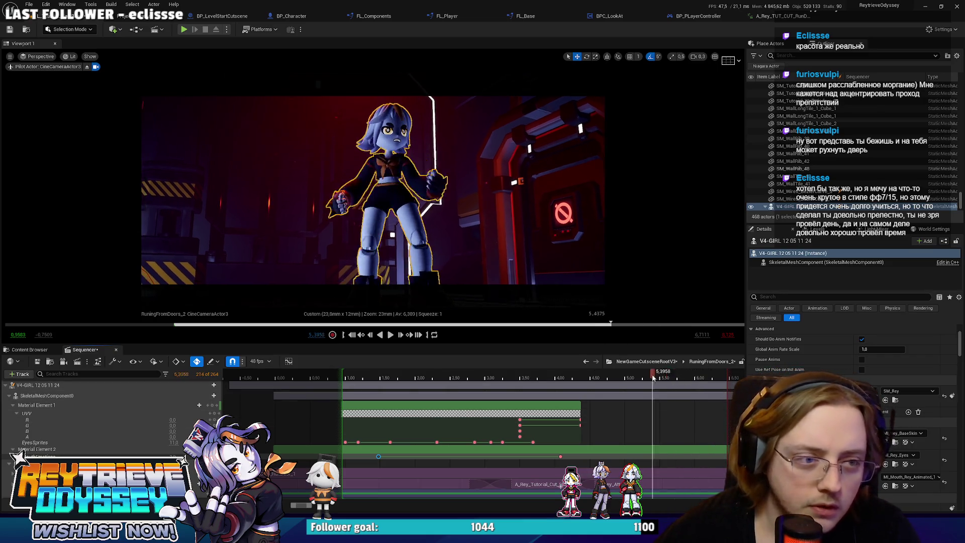
pyautogui.moveTo(628, 377)
pyautogui.mouseDown()
pyautogui.moveTo(598, 377)
pyautogui.moveTo(664, 379)
pyautogui.mouseUp()
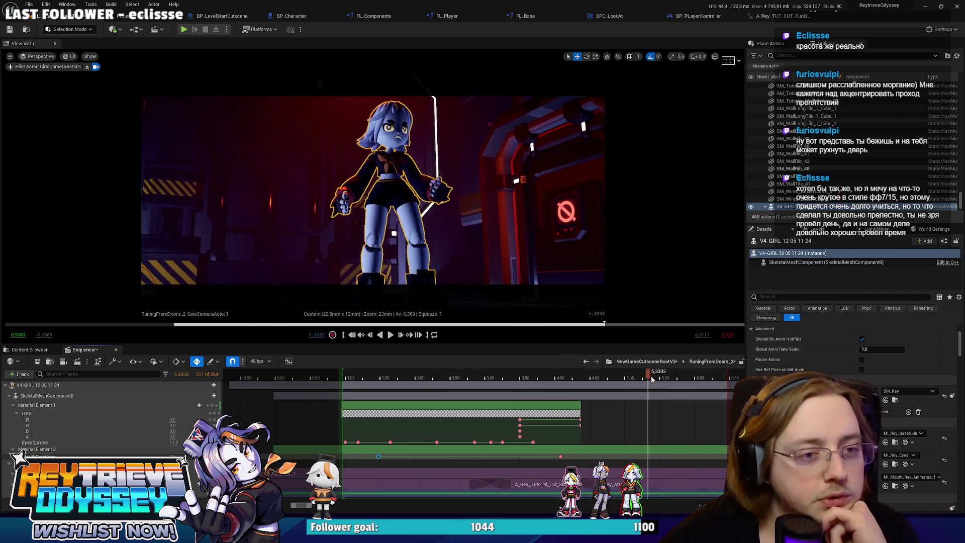
pyautogui.press('space')
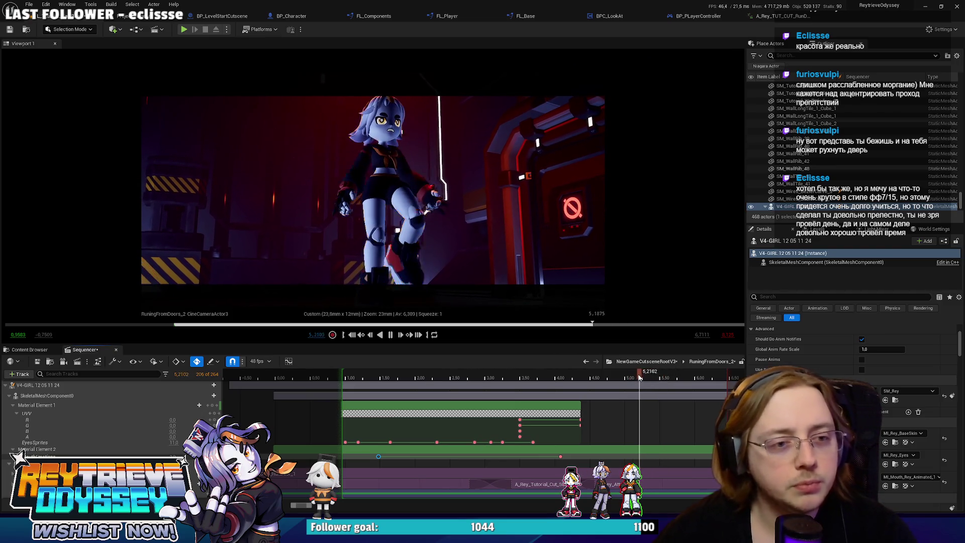
pyautogui.press('space')
pyautogui.press('space')
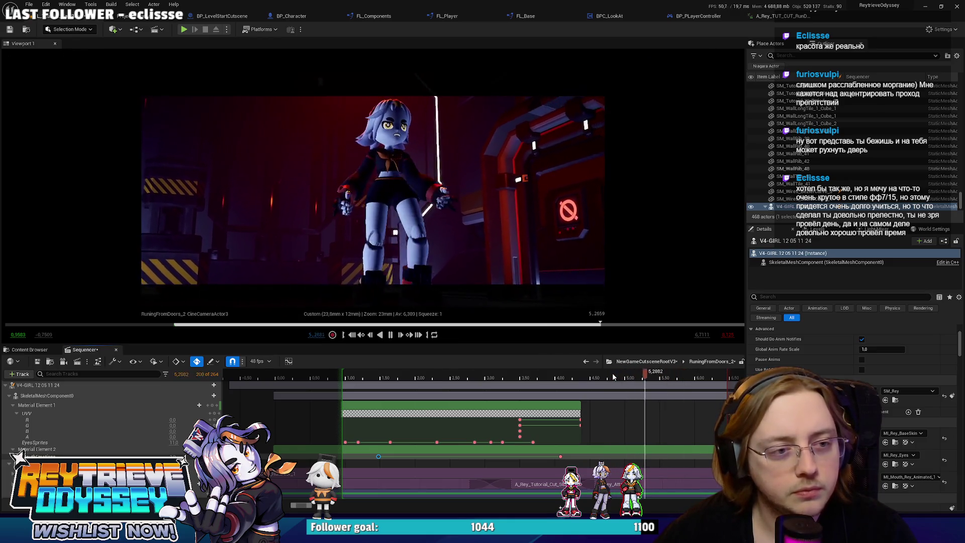
pyautogui.moveTo(613, 377)
pyautogui.mouseDown()
pyautogui.moveTo(509, 371)
pyautogui.moveTo(598, 378)
pyautogui.mouseUp()
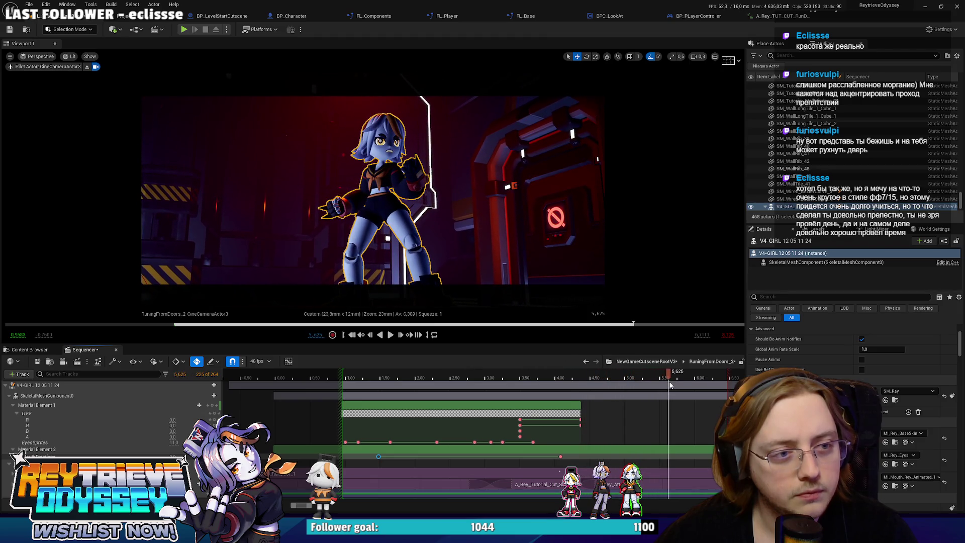
pyautogui.moveTo(609, 383)
pyautogui.mouseDown()
pyautogui.moveTo(413, 382)
pyautogui.moveTo(422, 381)
pyautogui.mouseUp()
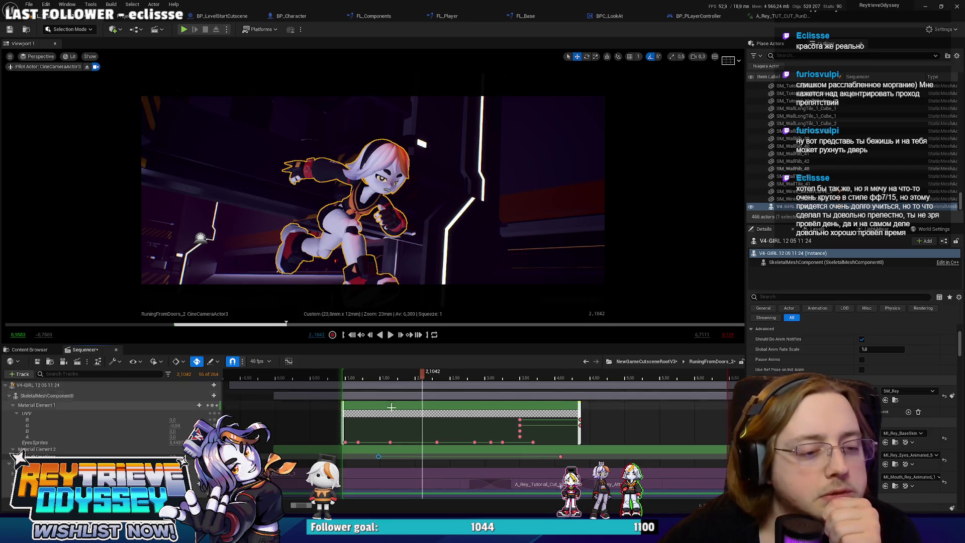
pyautogui.click(378, 457)
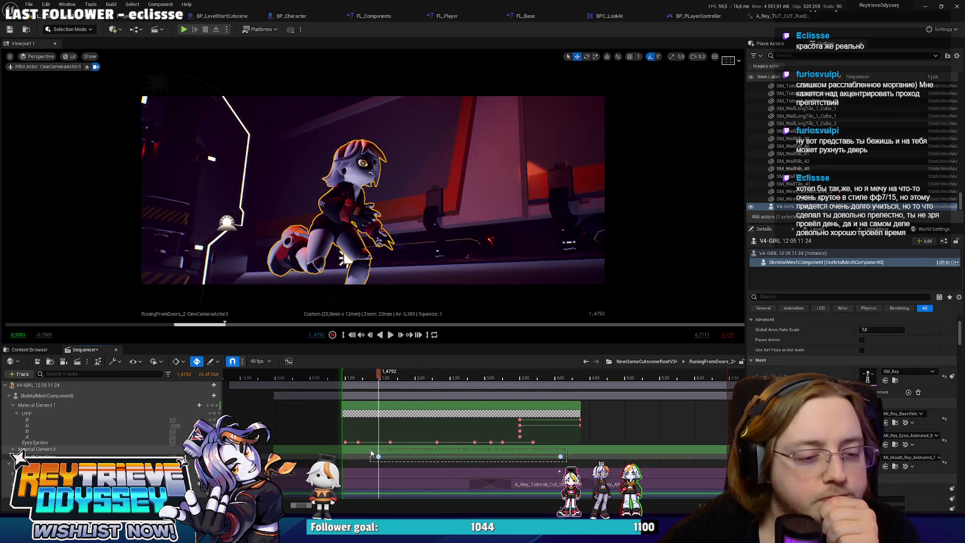
# Set the Material Element 2 key at 1.4792 to Constant interpolation and select the character.
pyautogui.rightClick(378, 456)
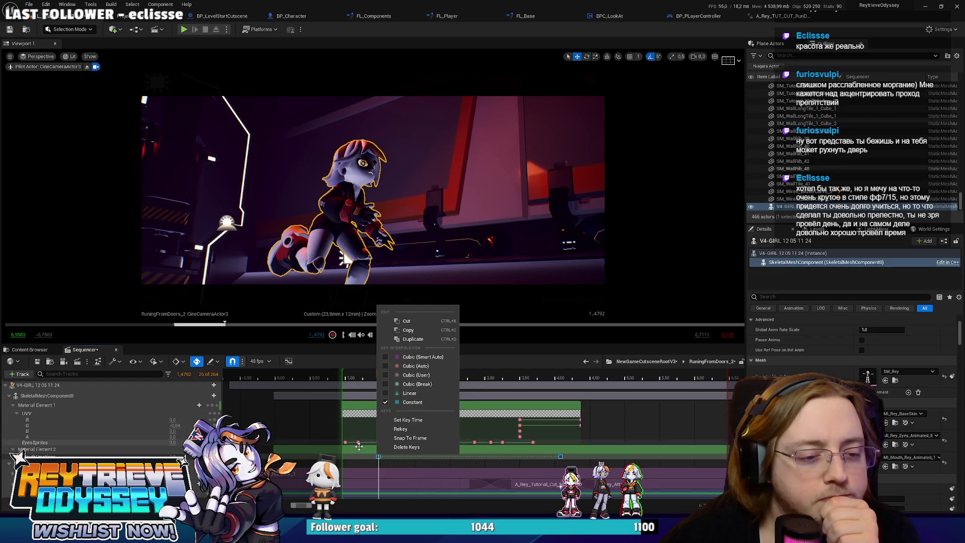
pyautogui.click(379, 455)
pyautogui.click(379, 455)
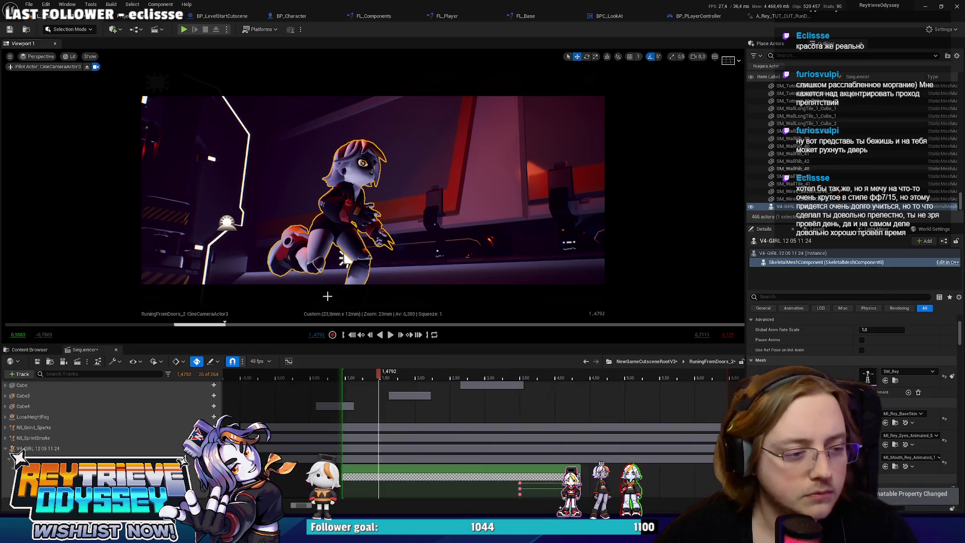
pyautogui.click(383, 189)
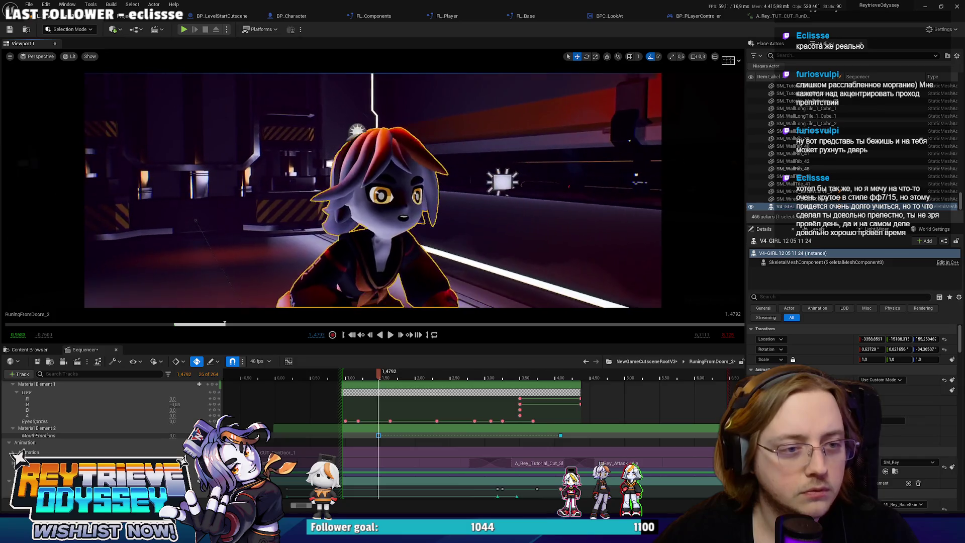
# Raise MouthEmotions to about 13 at 1.4792 and preview playback from 1.0417 s.
pyautogui.moveTo(172, 435); pyautogui.dragTo(201, 435)
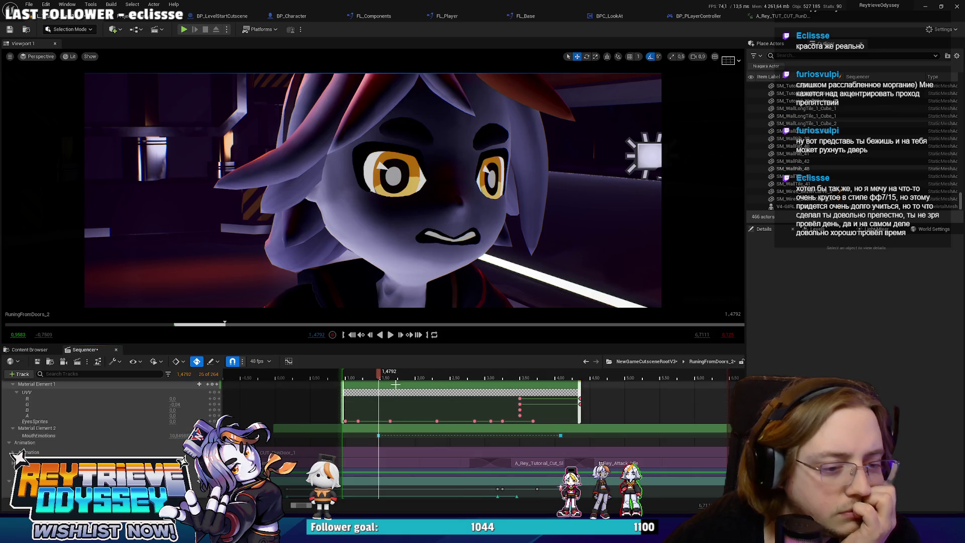
pyautogui.click(348, 375)
pyautogui.press('space')
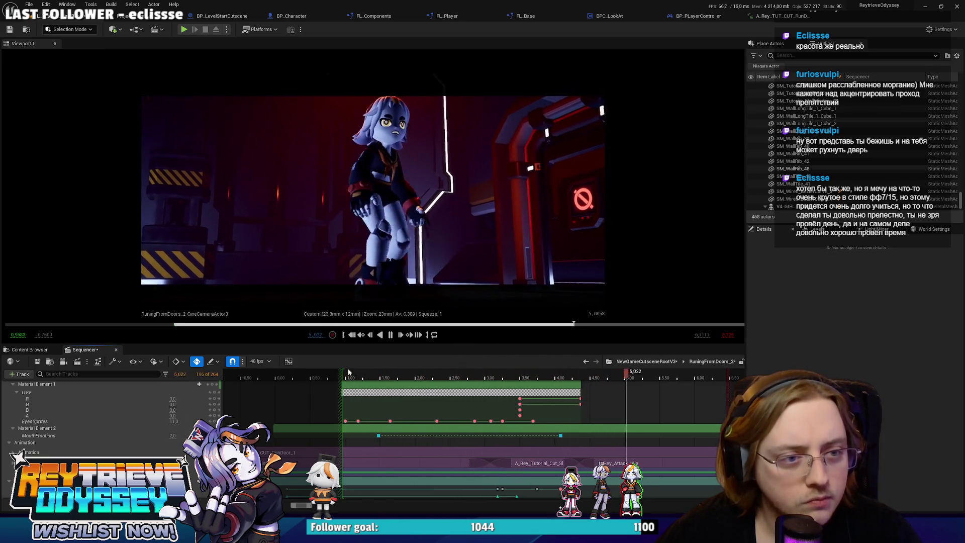
pyautogui.press('space')
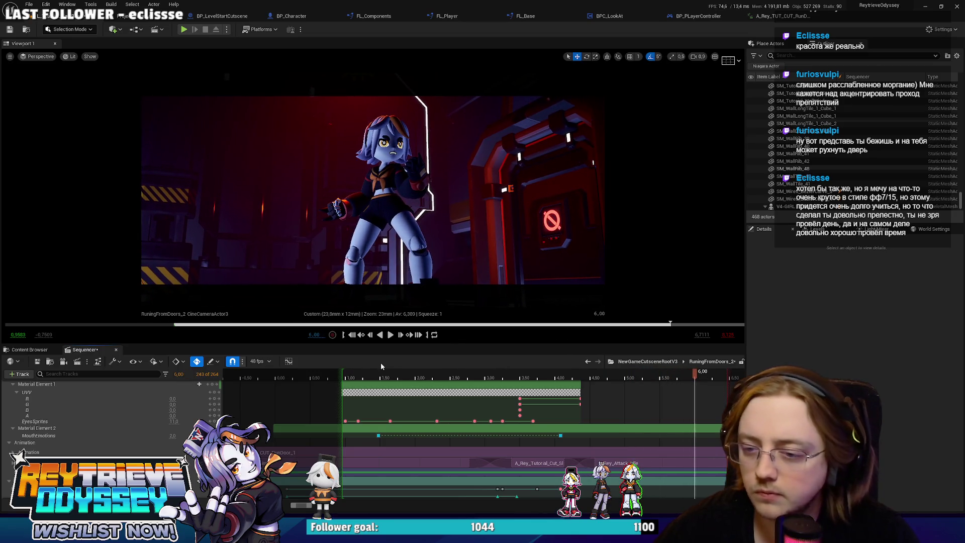
pyautogui.click(380, 373)
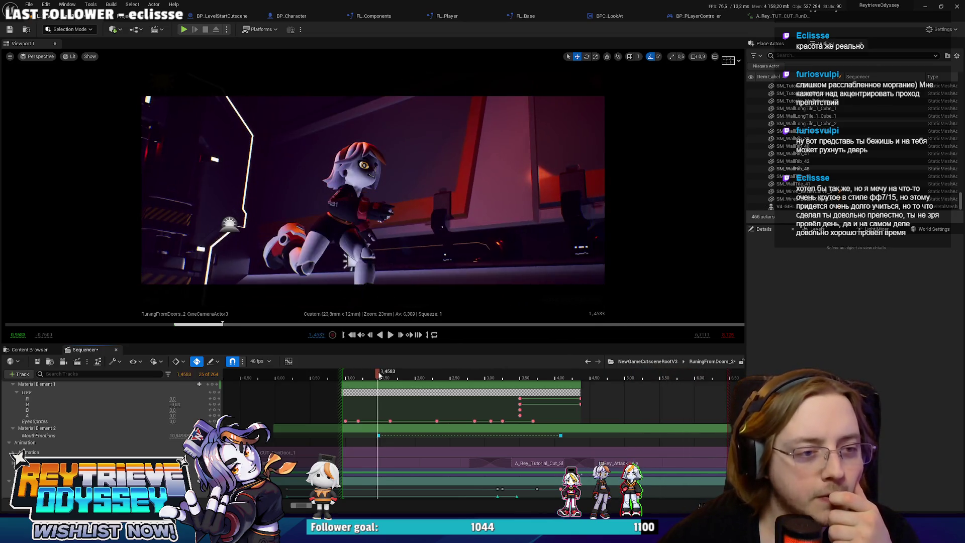
pyautogui.scroll(2, 351, 402)
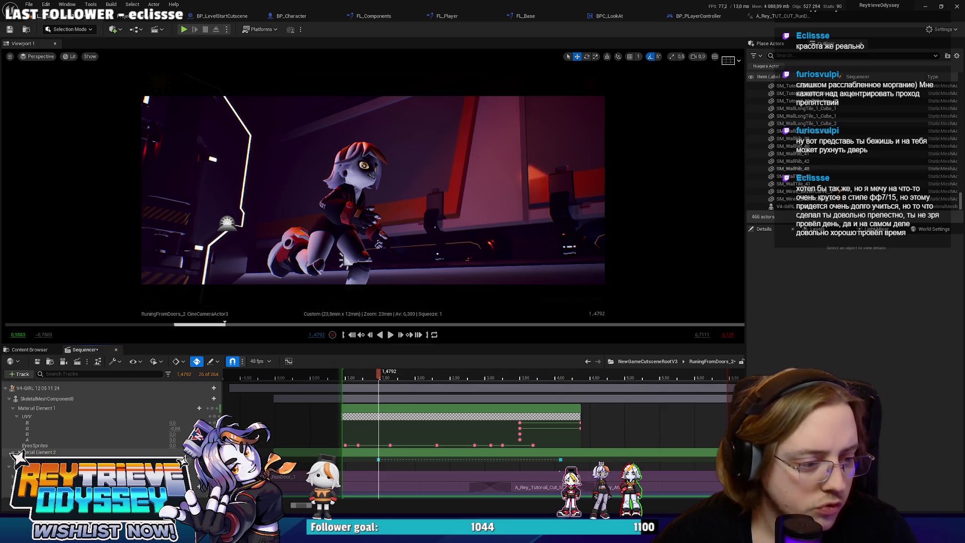
pyautogui.moveTo(433, 226); pyautogui.dragTo(433, 226, button='right')
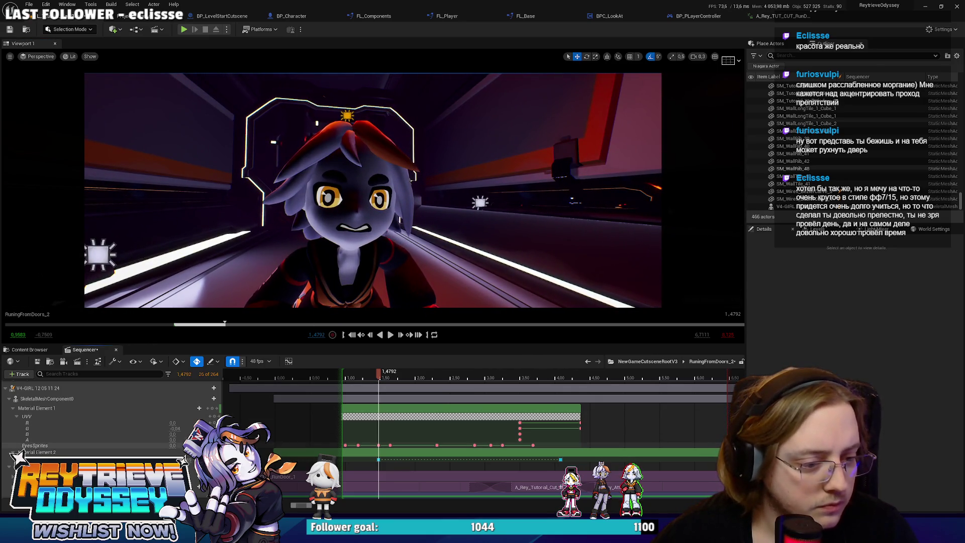
# Set EyesSprites to 13 for a wink, then 16 for squeezed-shut eyes, and minimise the editor.
pyautogui.click(171, 445)
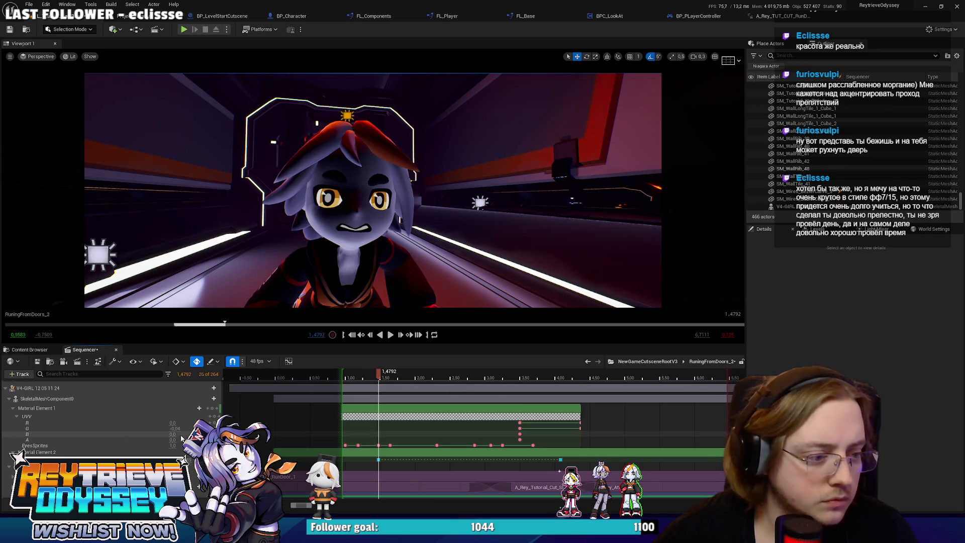
pyautogui.write('13')
pyautogui.press('Return')
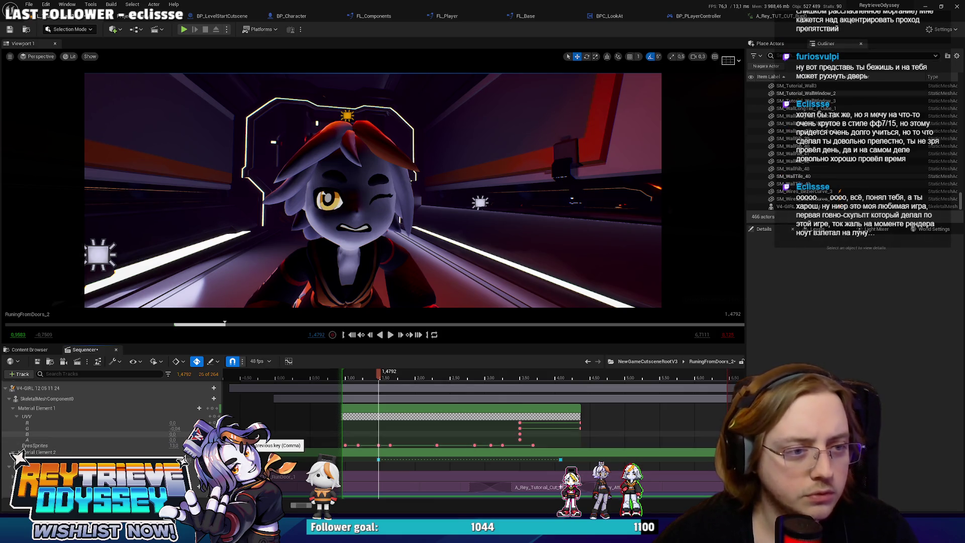
pyautogui.click(172, 446)
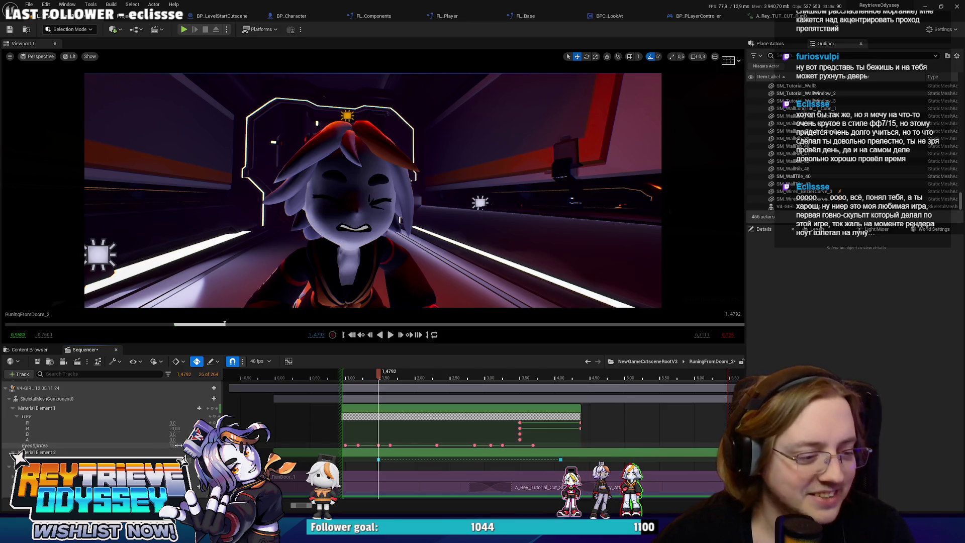
pyautogui.click(174, 445)
pyautogui.click(175, 445)
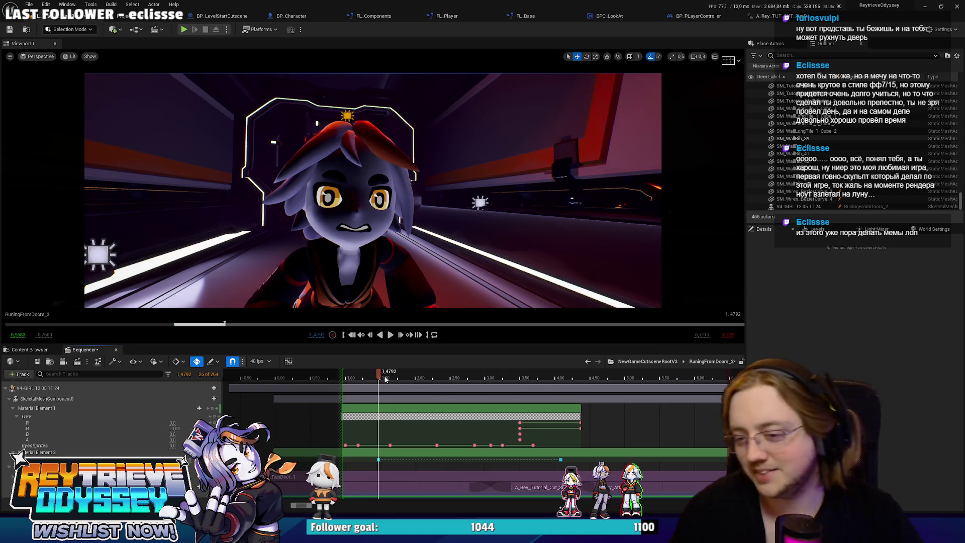
pyautogui.click(924, 6)
pyautogui.click(693, 157)
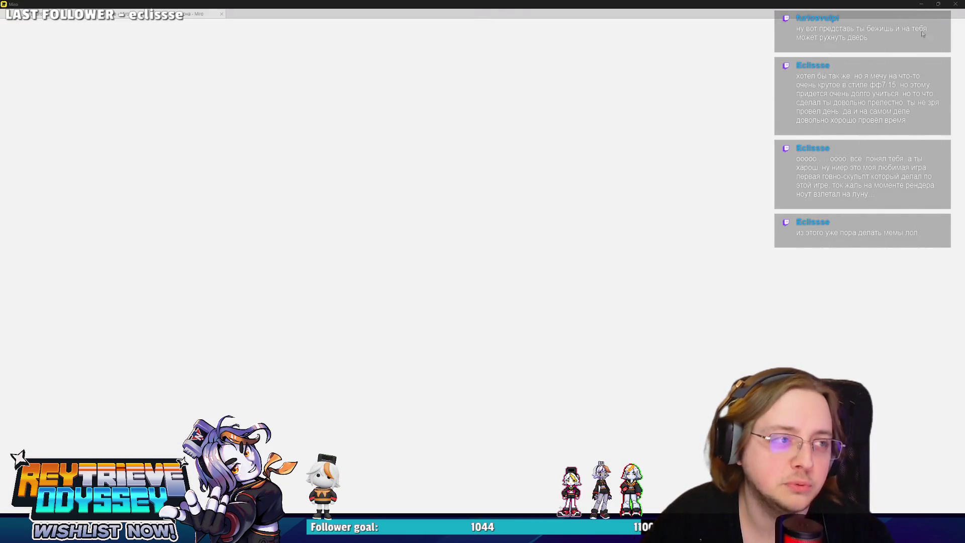
# Shrink the Miro board window and move it lower, then reposition the Demon Tides desktop shortcut.
pyautogui.click(113, 22)
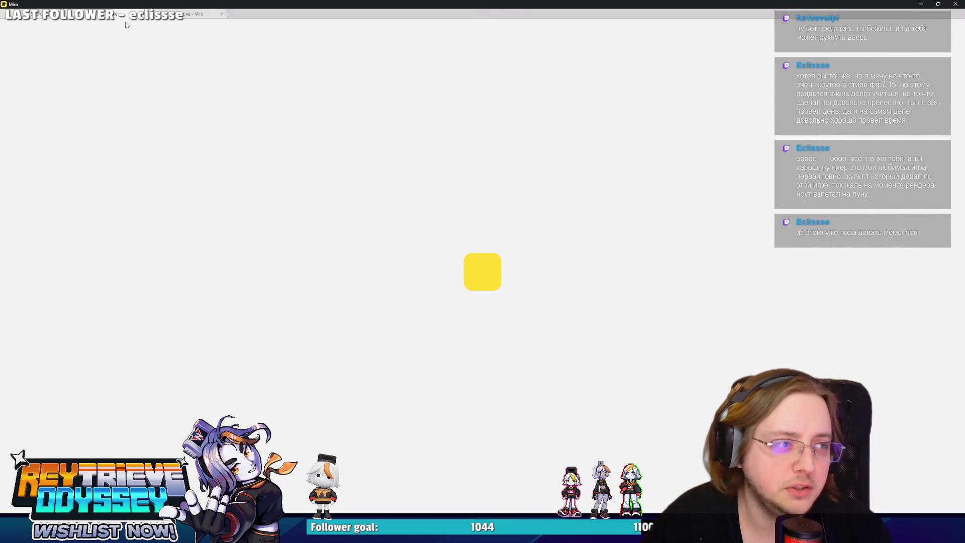
pyautogui.moveTo(633, 15)
pyautogui.mouseDown()
pyautogui.moveTo(630, 196)
pyautogui.moveTo(703, 244)
pyautogui.moveTo(690, 181)
pyautogui.mouseUp()
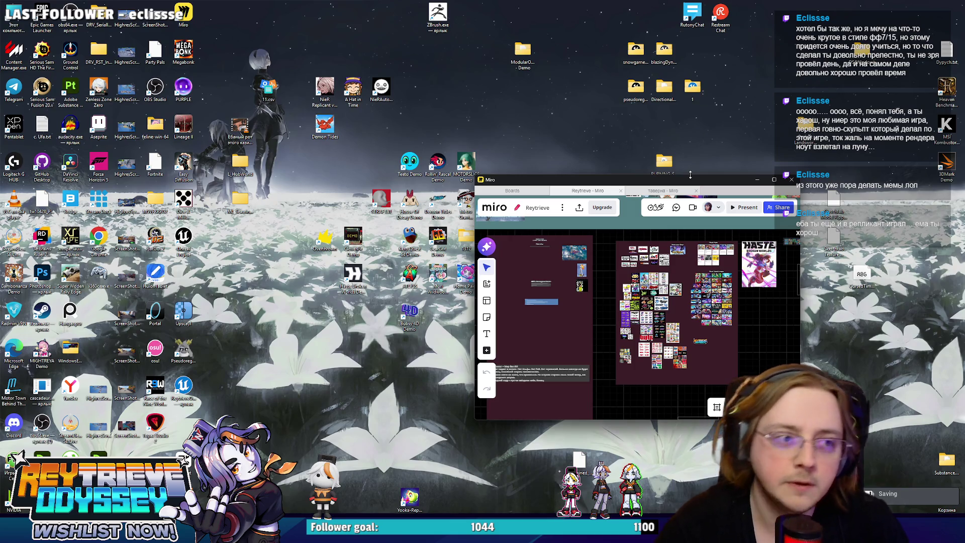
pyautogui.click(324, 89)
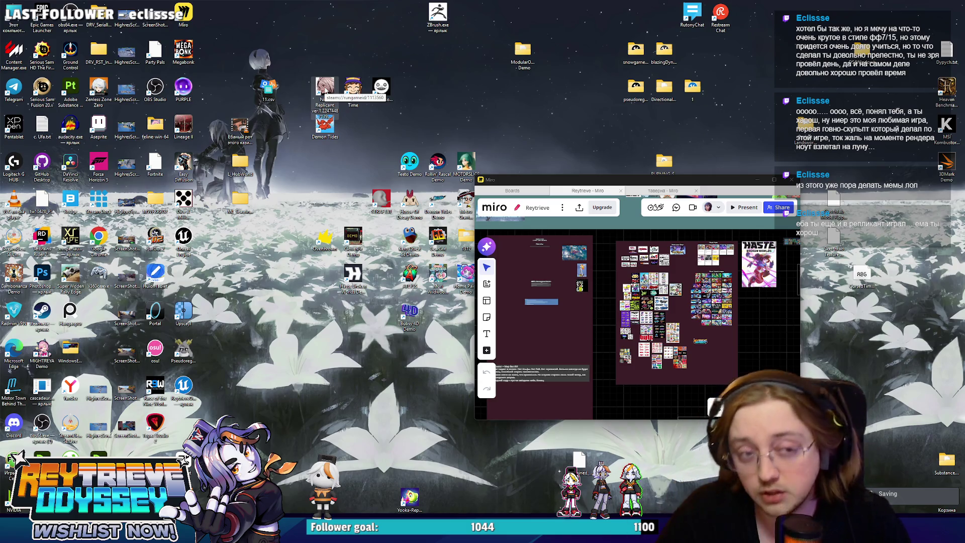
pyautogui.moveTo(325, 123); pyautogui.dragTo(324, 161)
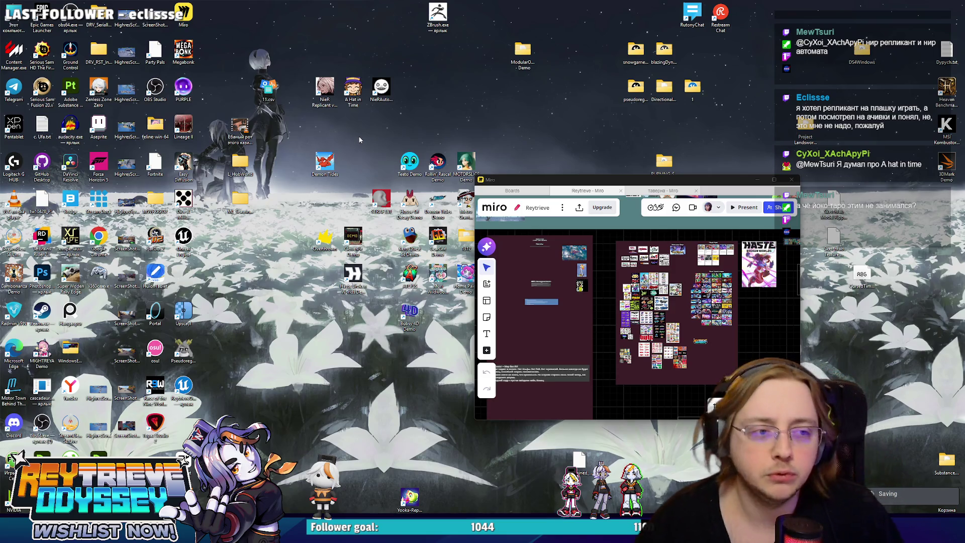
pyautogui.moveTo(648, 182); pyautogui.dragTo(571, 1)
pyautogui.scroll(5, 472, 285)
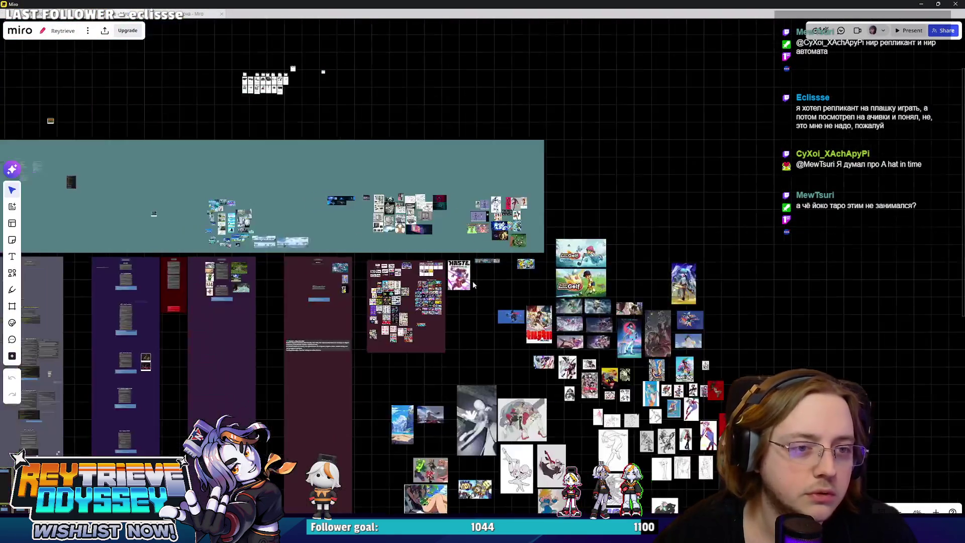
pyautogui.scroll(5, 333, 203)
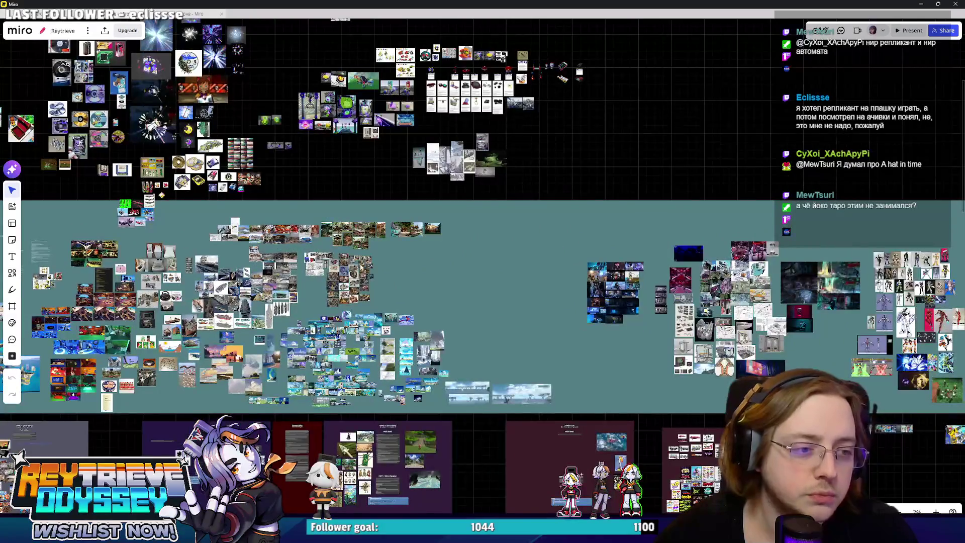
pyautogui.scroll(2, 360, 267)
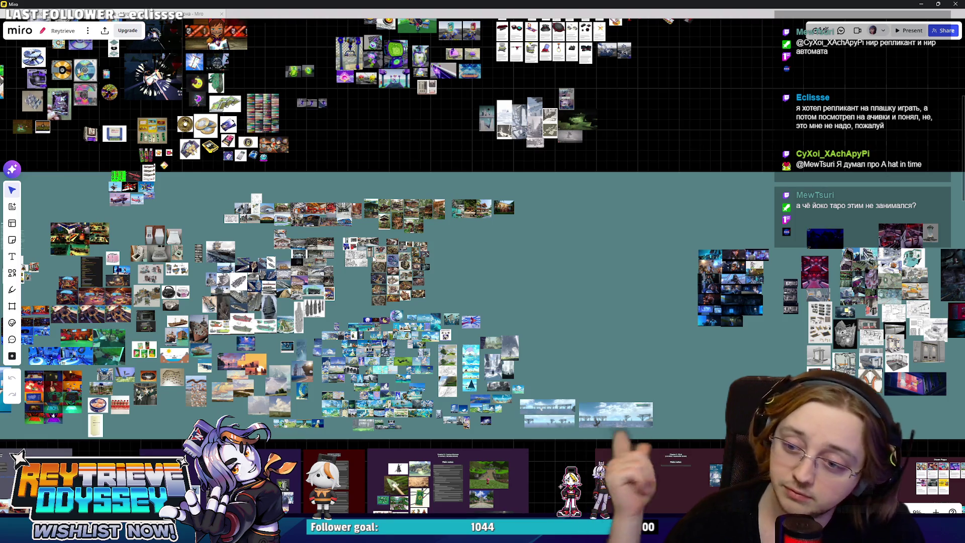
pyautogui.scroll(-5, 500, 320)
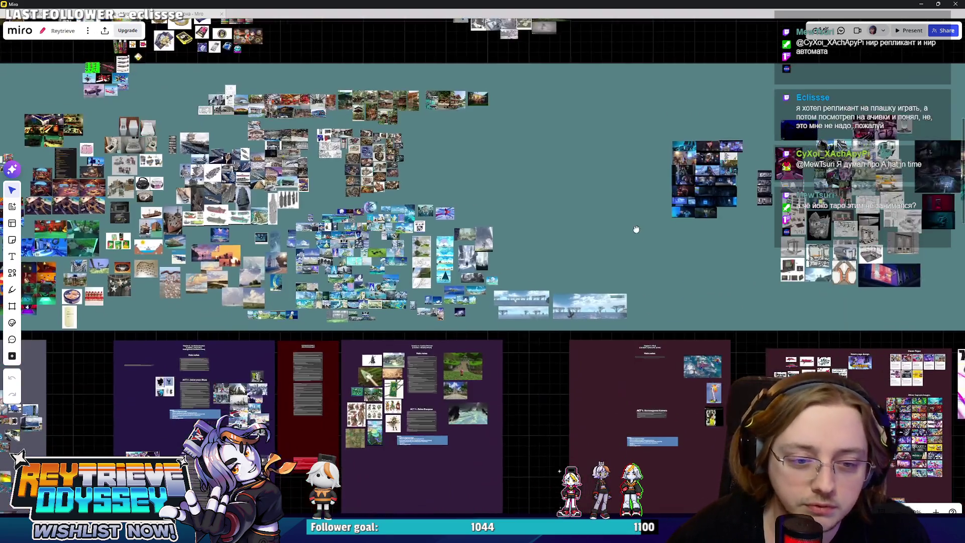
pyautogui.keyDown('ctrl'); pyautogui.scroll(10, 565, 312); pyautogui.keyUp('ctrl')
pyautogui.keyDown('ctrl'); pyautogui.scroll(3, 585, 297); pyautogui.keyUp('ctrl')
pyautogui.moveTo(584, 297); pyautogui.dragTo(455, 315, button='right')
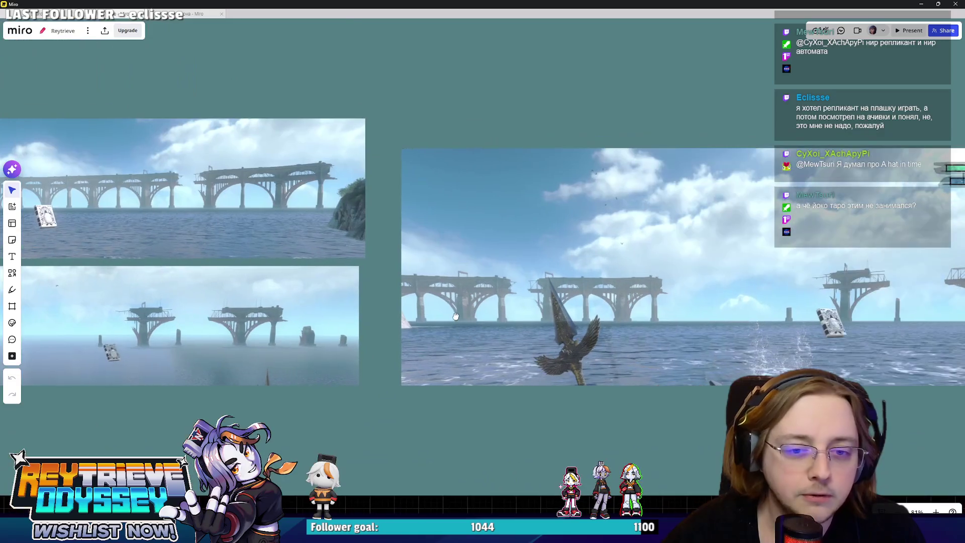
pyautogui.keyDown('ctrl'); pyautogui.scroll(-3, 604, 312); pyautogui.keyUp('ctrl')
pyautogui.keyDown('ctrl'); pyautogui.scroll(4, 604, 312); pyautogui.keyUp('ctrl')
pyautogui.keyDown('ctrl'); pyautogui.scroll(-8, 654, 282); pyautogui.keyUp('ctrl')
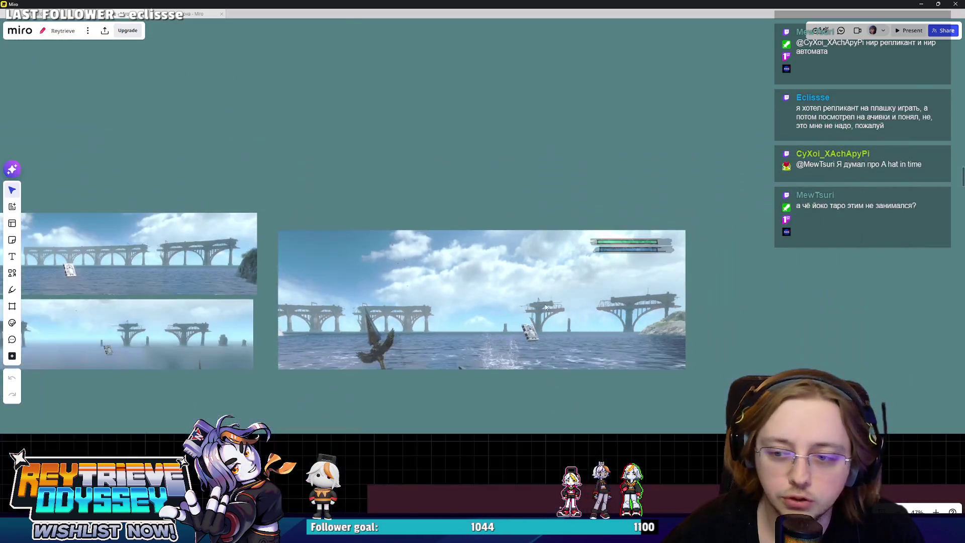
pyautogui.moveTo(695, 247)
pyautogui.mouseDown(button='right')
pyautogui.moveTo(574, 273)
pyautogui.moveTo(493, 360)
pyautogui.moveTo(488, 278)
pyautogui.mouseUp(button='right')
pyautogui.keyDown('ctrl'); pyautogui.scroll(-10, 489, 278); pyautogui.keyUp('ctrl')
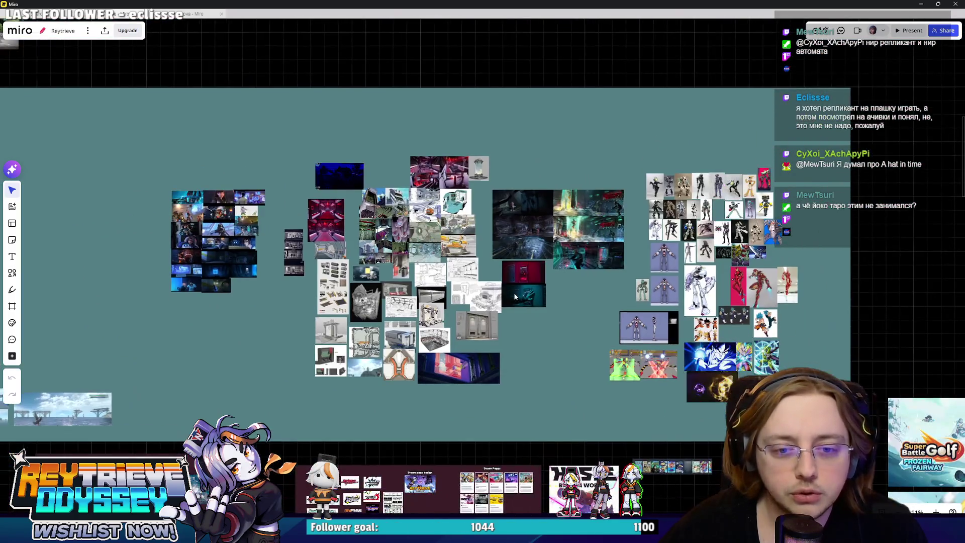
pyautogui.keyDown('ctrl'); pyautogui.scroll(-3, 501, 313); pyautogui.keyUp('ctrl')
pyautogui.keyDown('ctrl'); pyautogui.scroll(8, 345, 293); pyautogui.keyUp('ctrl')
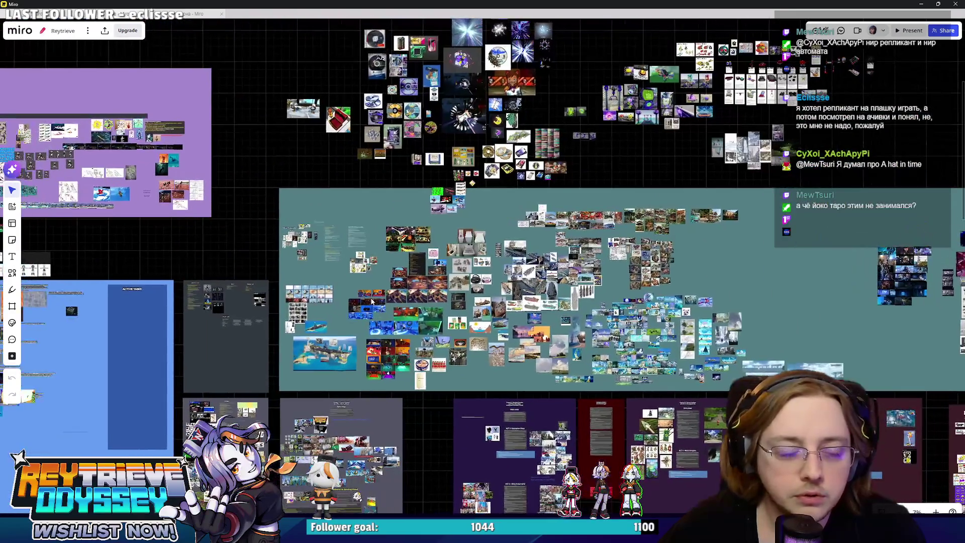
pyautogui.keyDown('ctrl'); pyautogui.scroll(10, 345, 293); pyautogui.keyUp('ctrl')
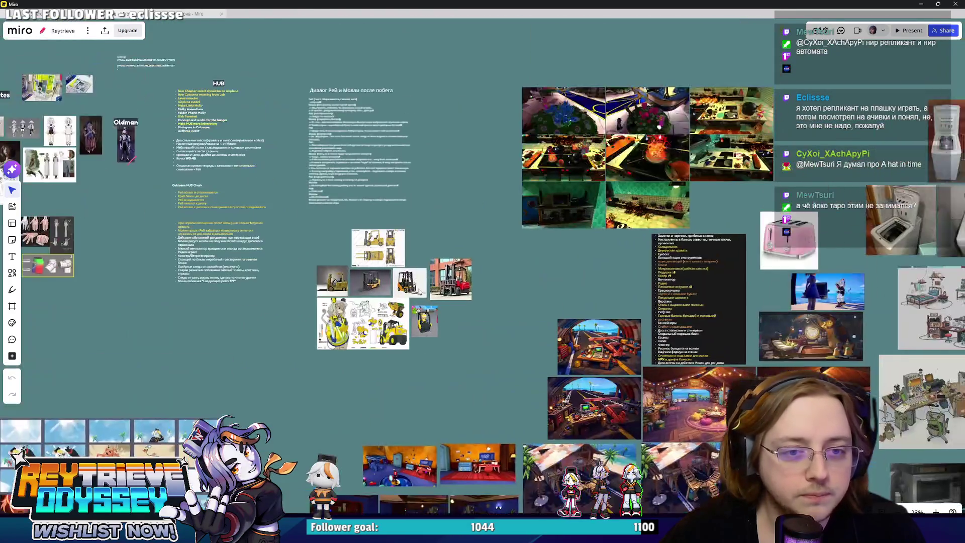
pyautogui.keyDown('ctrl'); pyautogui.scroll(-5, 535, 336); pyautogui.keyUp('ctrl')
pyautogui.scroll(5, 535, 336)
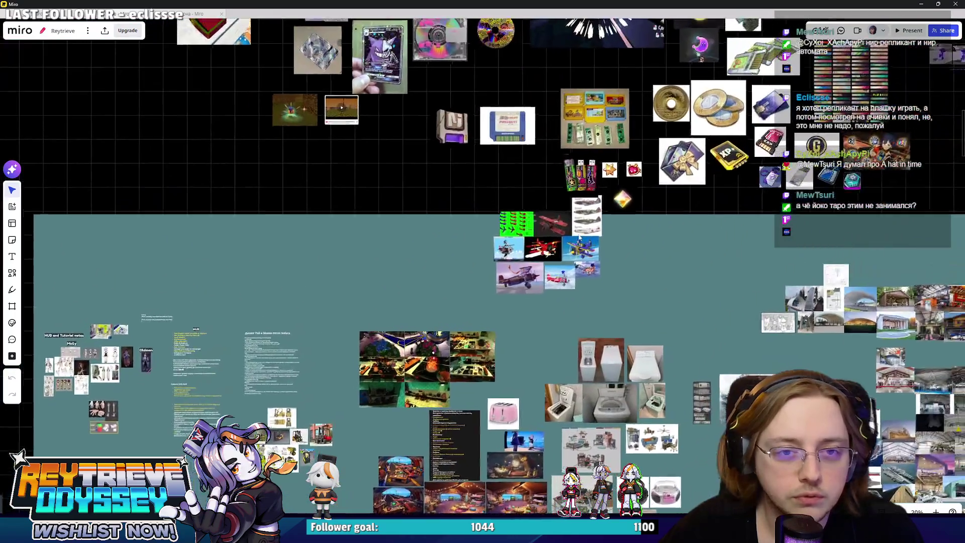
pyautogui.keyDown('ctrl'); pyautogui.scroll(4, 535, 336); pyautogui.keyUp('ctrl')
pyautogui.keyDown('ctrl'); pyautogui.scroll(-2, 535, 336); pyautogui.keyUp('ctrl')
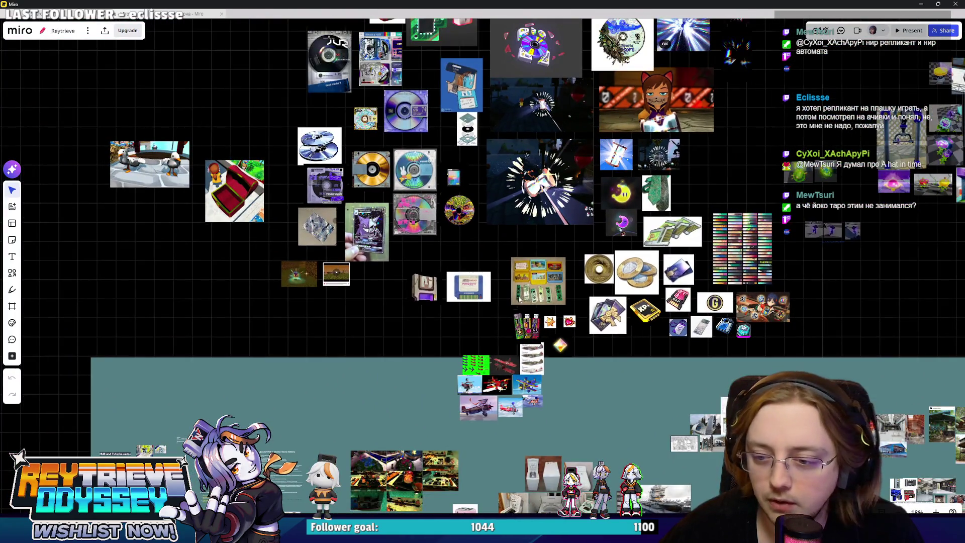
pyautogui.keyDown('ctrl'); pyautogui.scroll(-4, 519, 299); pyautogui.keyUp('ctrl')
pyautogui.scroll(-5, 483, 344)
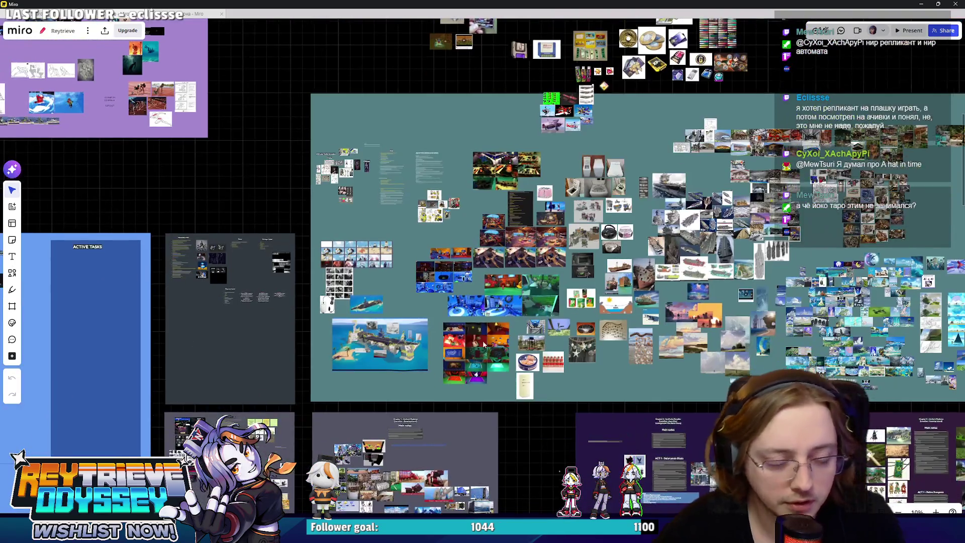
pyautogui.scroll(-5, 483, 342)
pyautogui.keyDown('shift'); pyautogui.hscroll(-5, 502, 349); pyautogui.keyUp('shift')
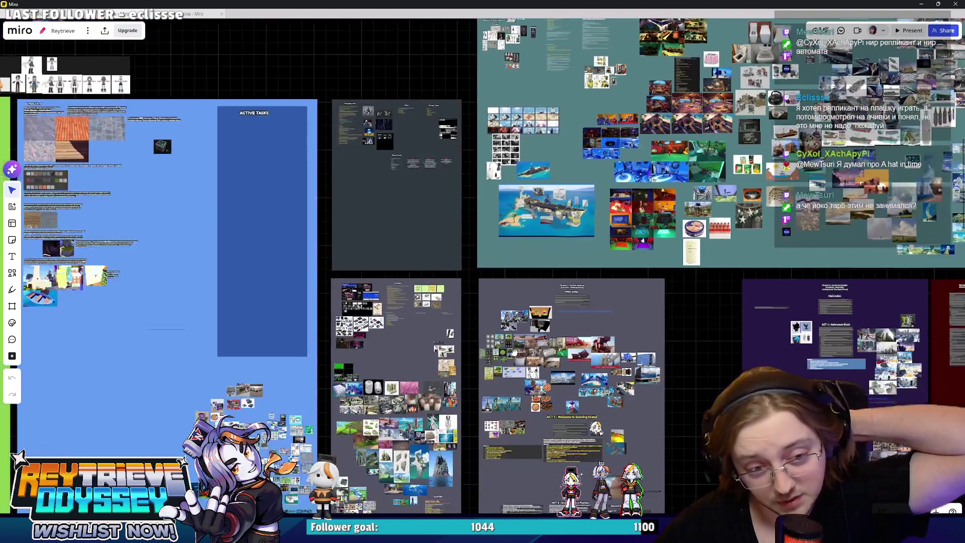
pyautogui.keyDown('shift'); pyautogui.hscroll(-2, 514, 353); pyautogui.keyUp('shift')
pyautogui.scroll(-3, 502, 341)
pyautogui.scroll(-3, 476, 294)
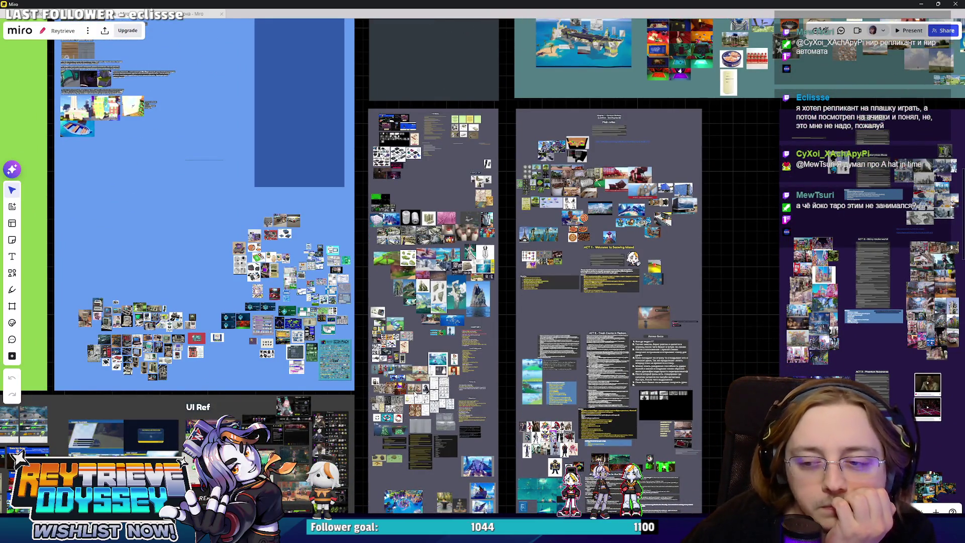
pyautogui.keyDown('ctrl'); pyautogui.scroll(-2, 504, 416); pyautogui.keyUp('ctrl')
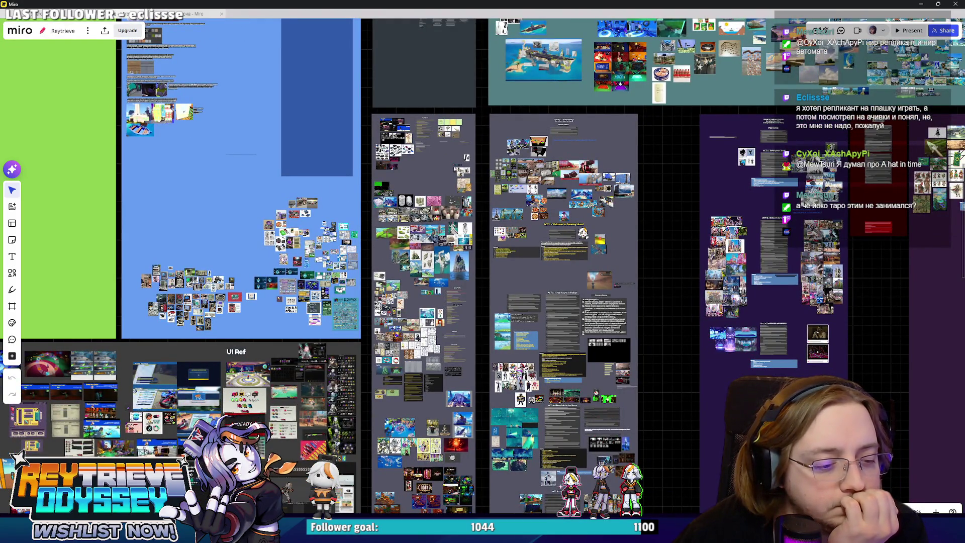
pyautogui.hotkey('alt', 'Tab')
# Scrub the RunningFromDoors_2 cutscene back to frame 24 and scroll through its track list.
pyautogui.moveTo(374, 377)
pyautogui.mouseDown()
pyautogui.moveTo(384, 377)
pyautogui.moveTo(345, 376)
pyautogui.moveTo(360, 365)
pyautogui.mouseUp()
pyautogui.scroll(-3, 374, 427)
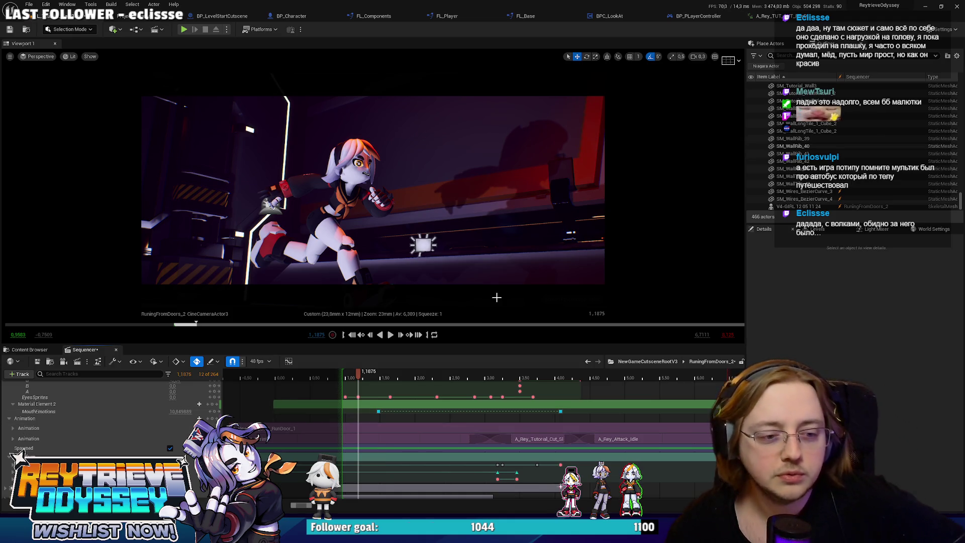
pyautogui.scroll(3, 296, 432)
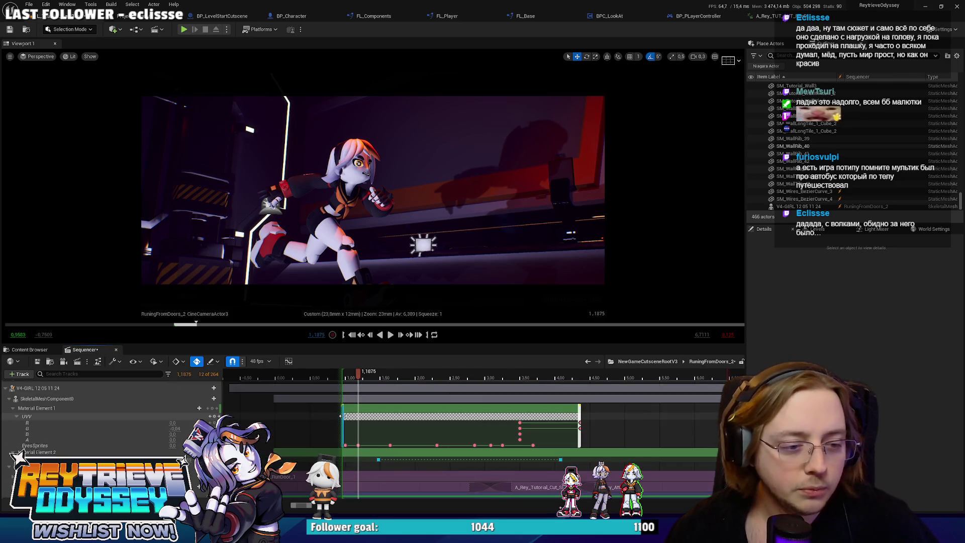
# Key the Material Element 1 eye UVV channels at 1.0417 s and preview ahead to 1.2708 s.
pyautogui.moveTo(357, 378); pyautogui.dragTo(350, 381)
pyautogui.click(214, 416)
pyautogui.click(359, 377)
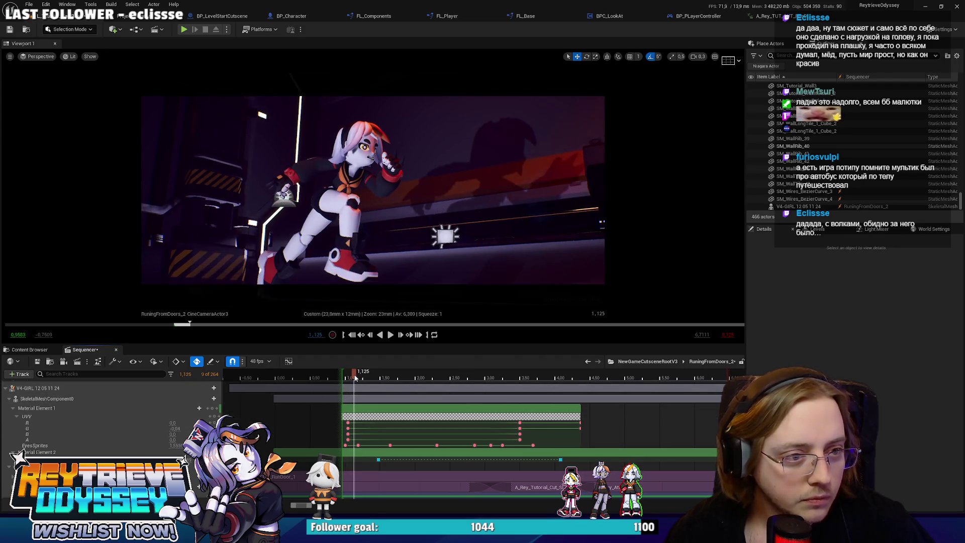
pyautogui.moveTo(361, 376); pyautogui.dragTo(363, 377)
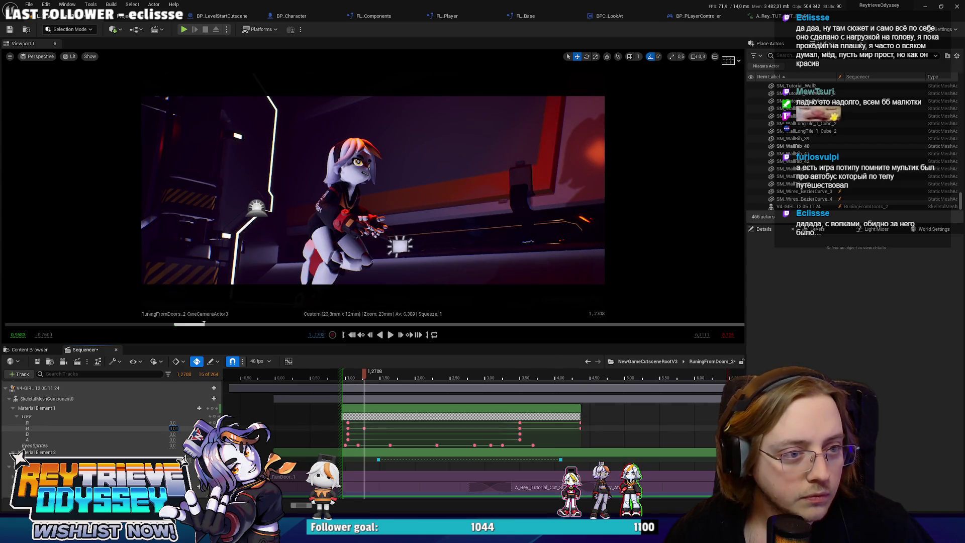
# Scrub the shot from 1.1875 s through 1.9375 s to review the eye blink.
pyautogui.moveTo(364, 377)
pyautogui.mouseDown()
pyautogui.moveTo(355, 378)
pyautogui.moveTo(390, 378)
pyautogui.moveTo(381, 378)
pyautogui.mouseUp()
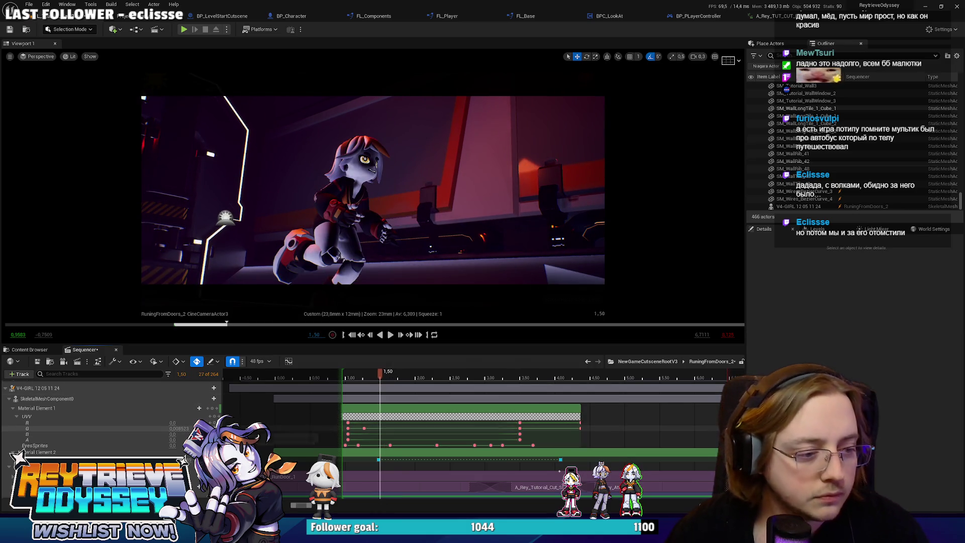
pyautogui.moveTo(380, 378); pyautogui.dragTo(388, 377)
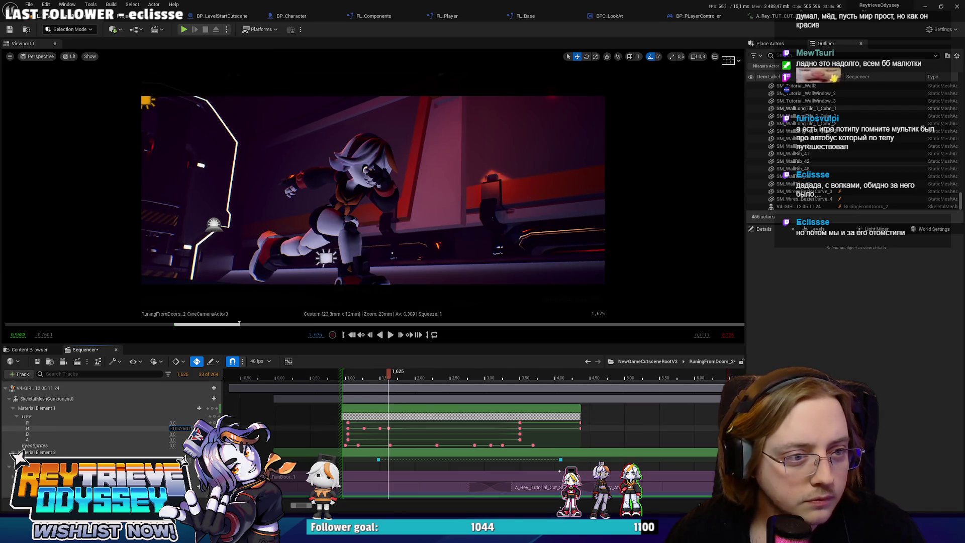
pyautogui.click(387, 376)
pyautogui.moveTo(390, 372); pyautogui.dragTo(430, 371)
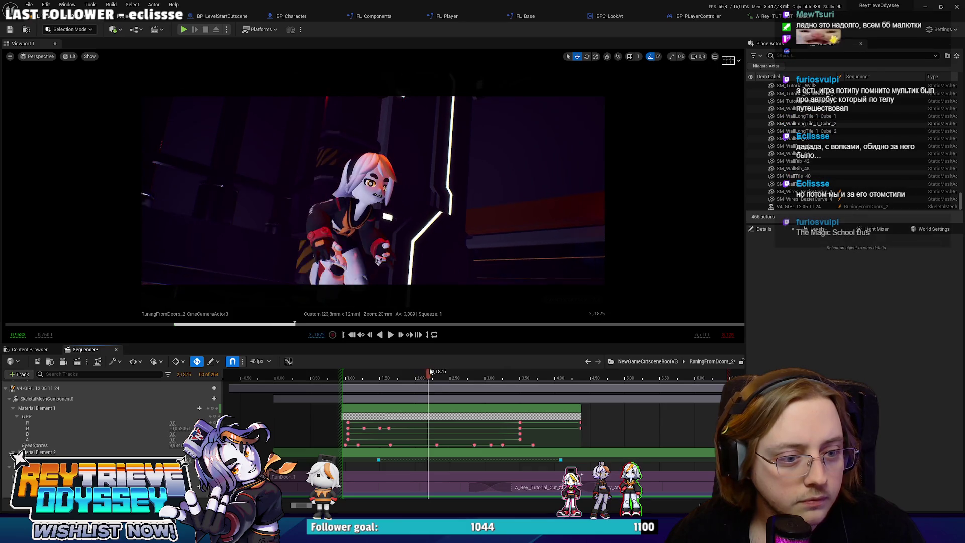
# Select the G-channel keys at 1.625 and 1.50 while scrubbing ahead to 2.5208 s.
pyautogui.click(388, 428)
pyautogui.moveTo(390, 372); pyautogui.dragTo(431, 378)
pyautogui.click(379, 427)
pyautogui.moveTo(425, 378); pyautogui.dragTo(470, 385)
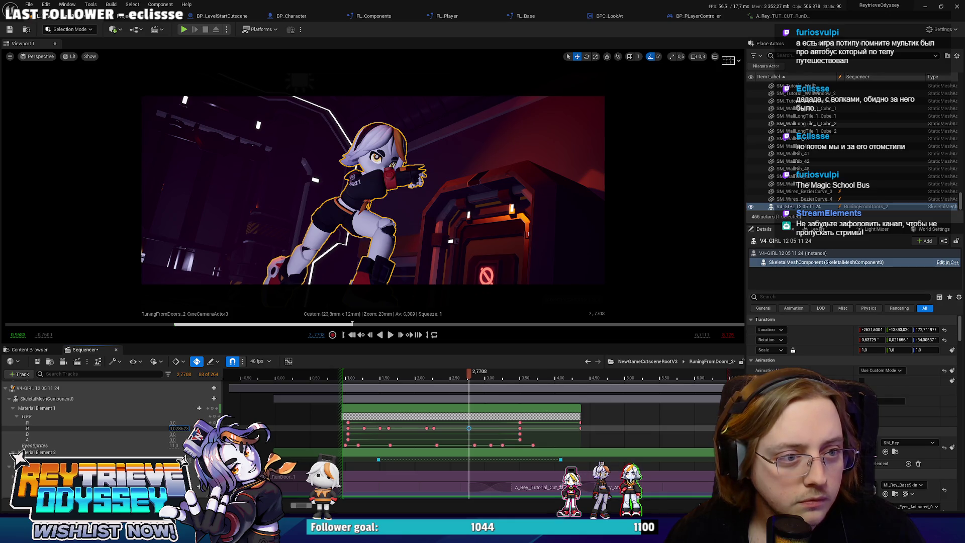
# Undo the Set Key Value change, clear the selection, and review the shot around 2.9–3.0 s.
pyautogui.moveTo(467, 378)
pyautogui.mouseDown()
pyautogui.moveTo(440, 377)
pyautogui.moveTo(489, 380)
pyautogui.moveTo(482, 379)
pyautogui.mouseUp()
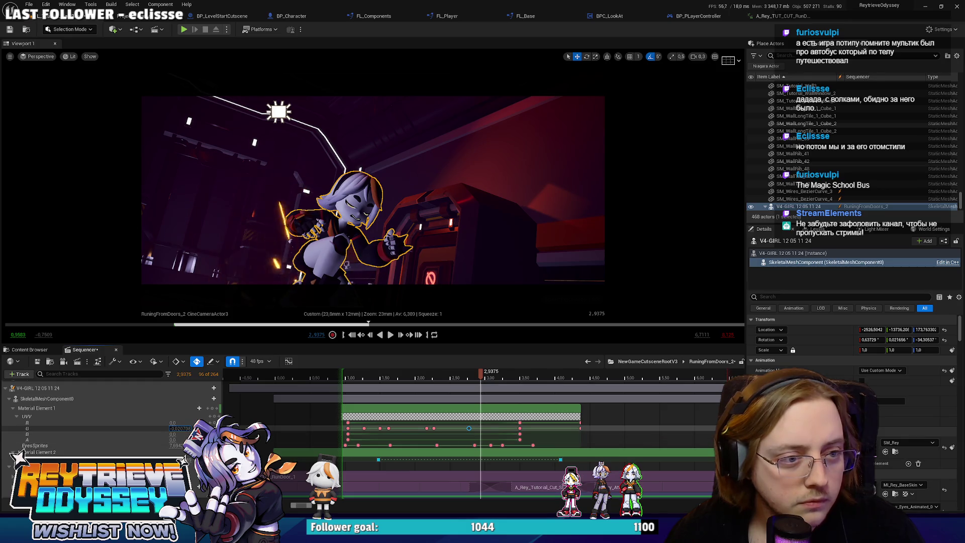
pyautogui.hotkey('ctrl', 'z')
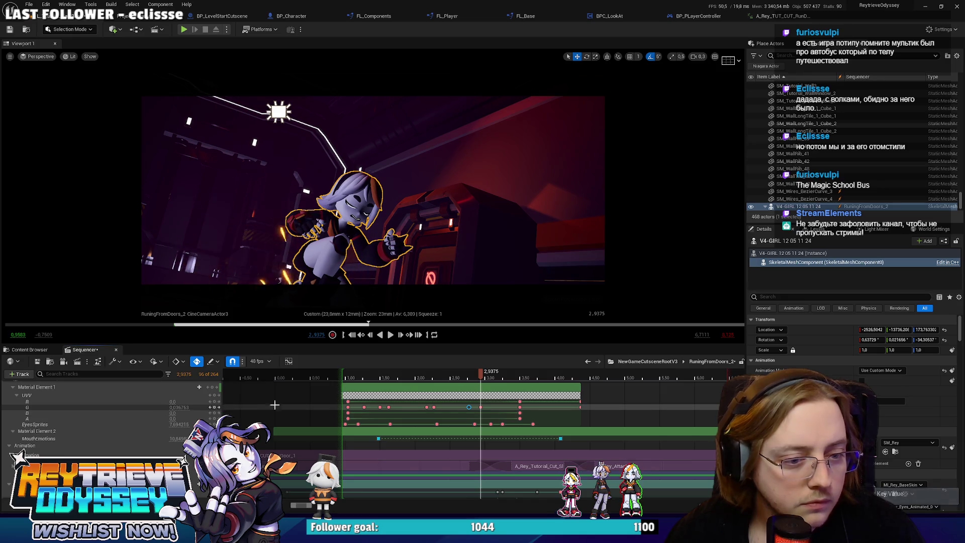
pyautogui.click(481, 407)
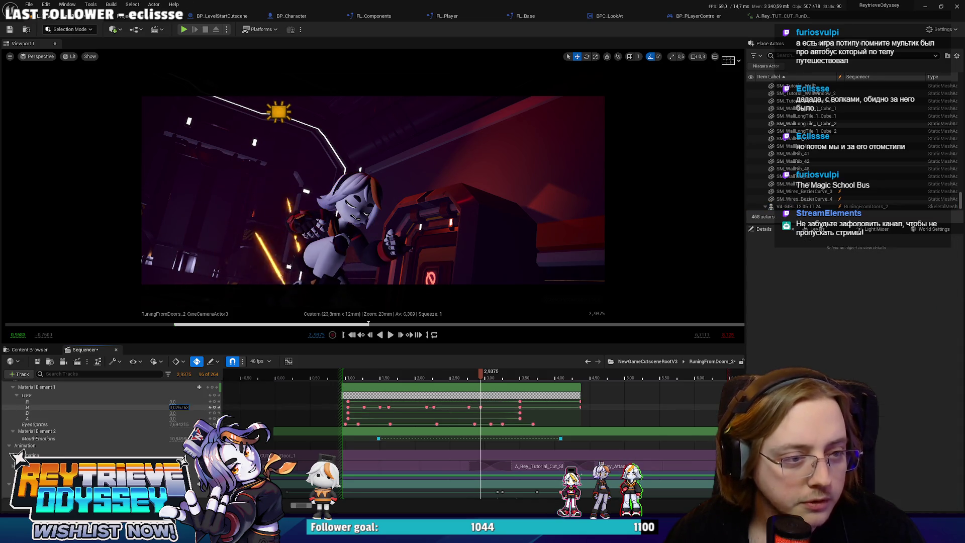
pyautogui.click(485, 377)
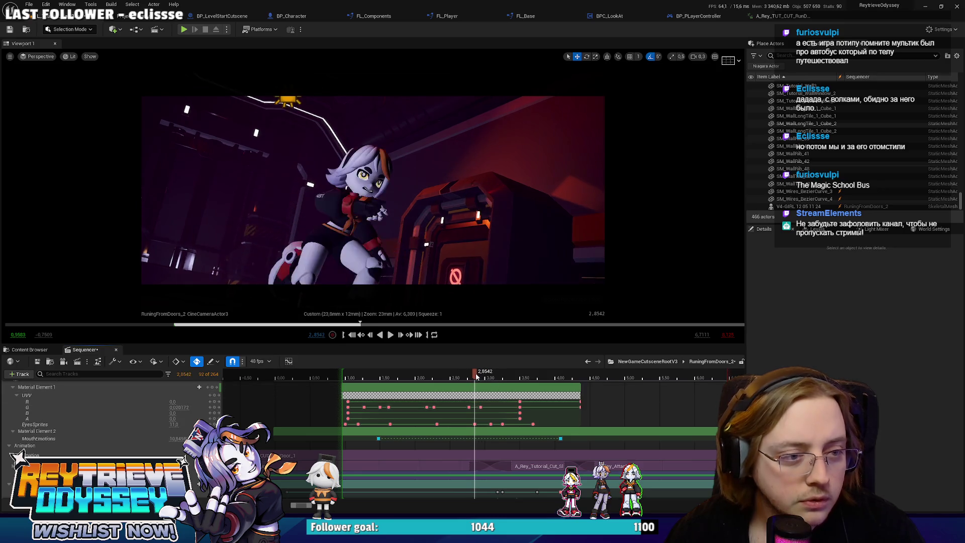
pyautogui.moveTo(486, 377); pyautogui.dragTo(582, 389)
pyautogui.press('space')
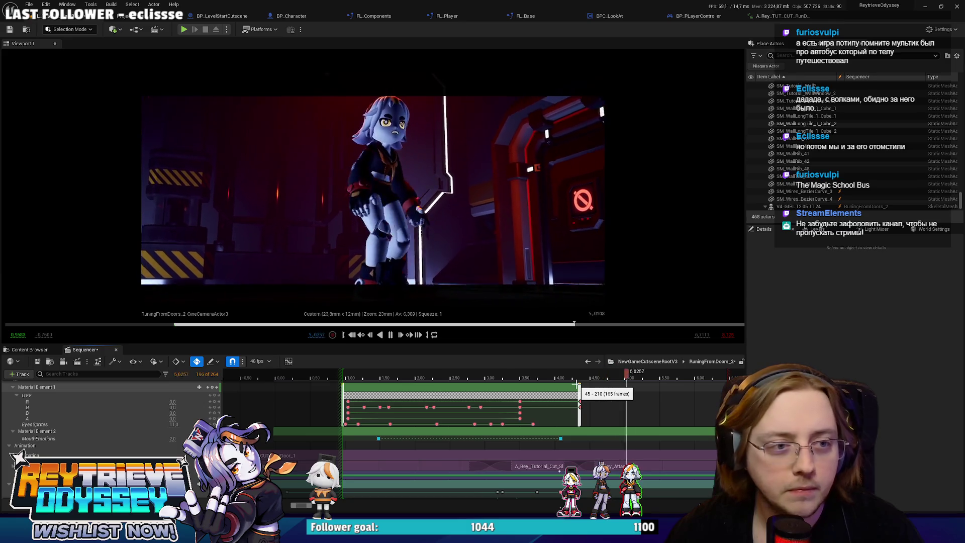